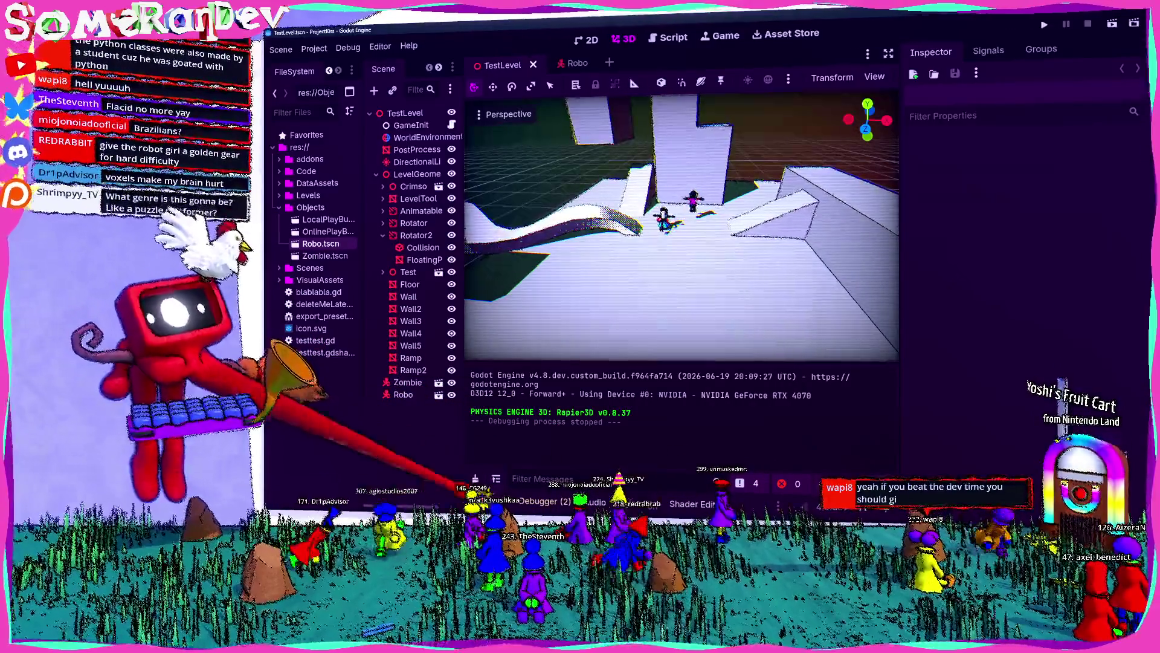
Hide the Output panel, then fly the 3D view toward the Robo and Zombie characters and back out
key(ctrl+j)
scroll(495, 443, up, 5)
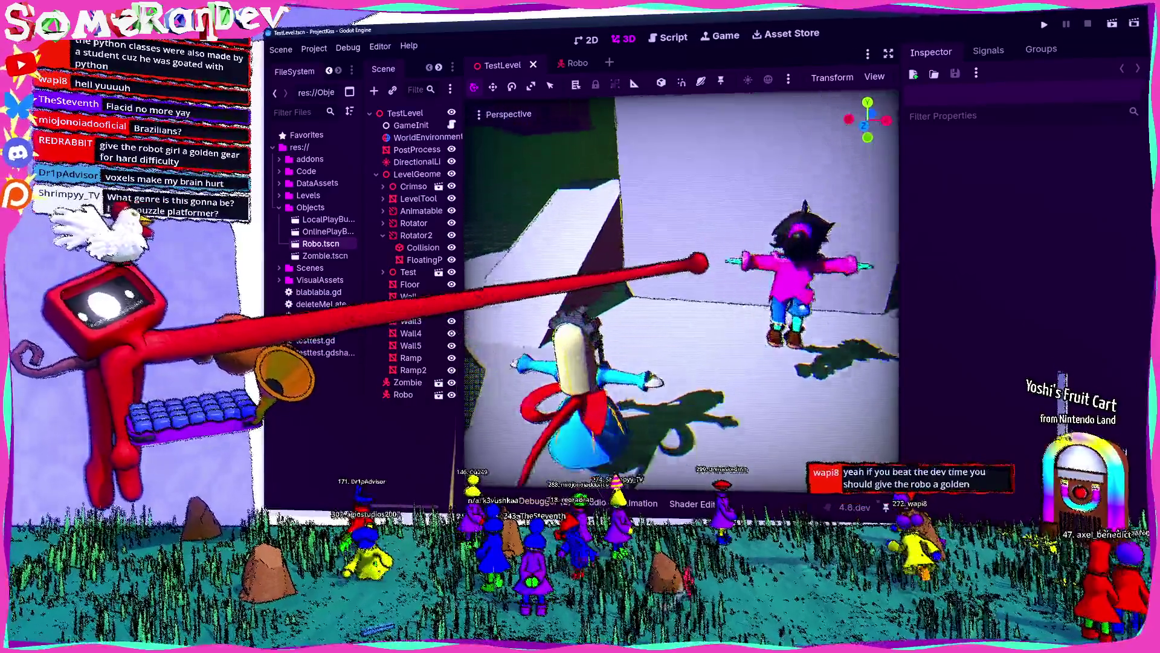
key(w)
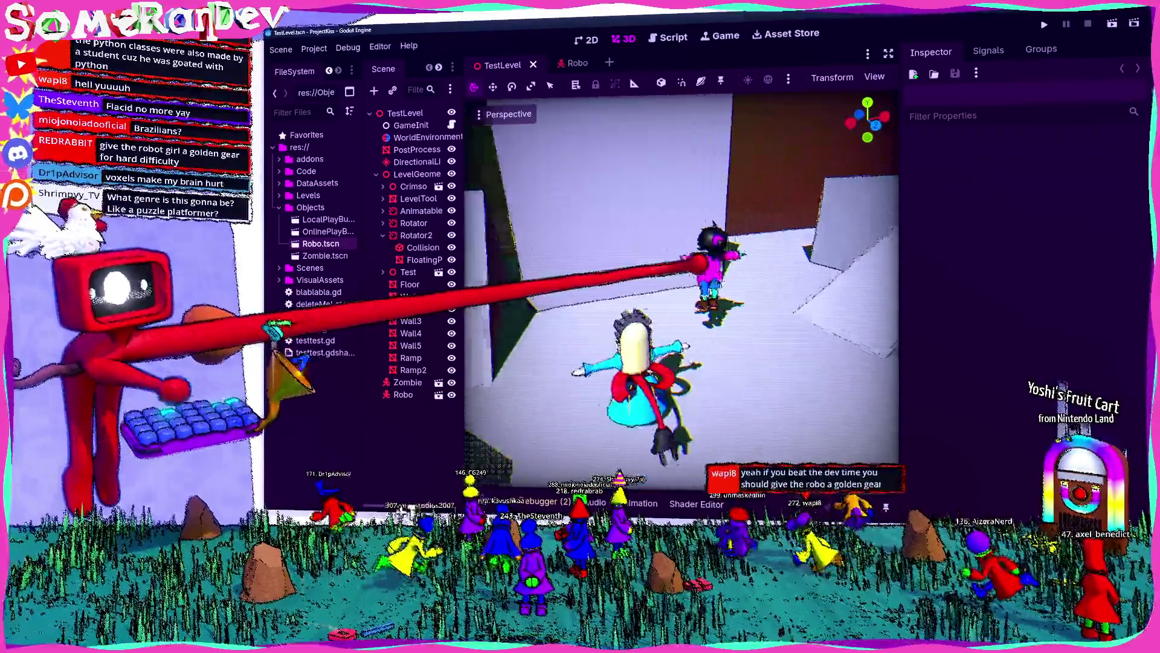
key(s)
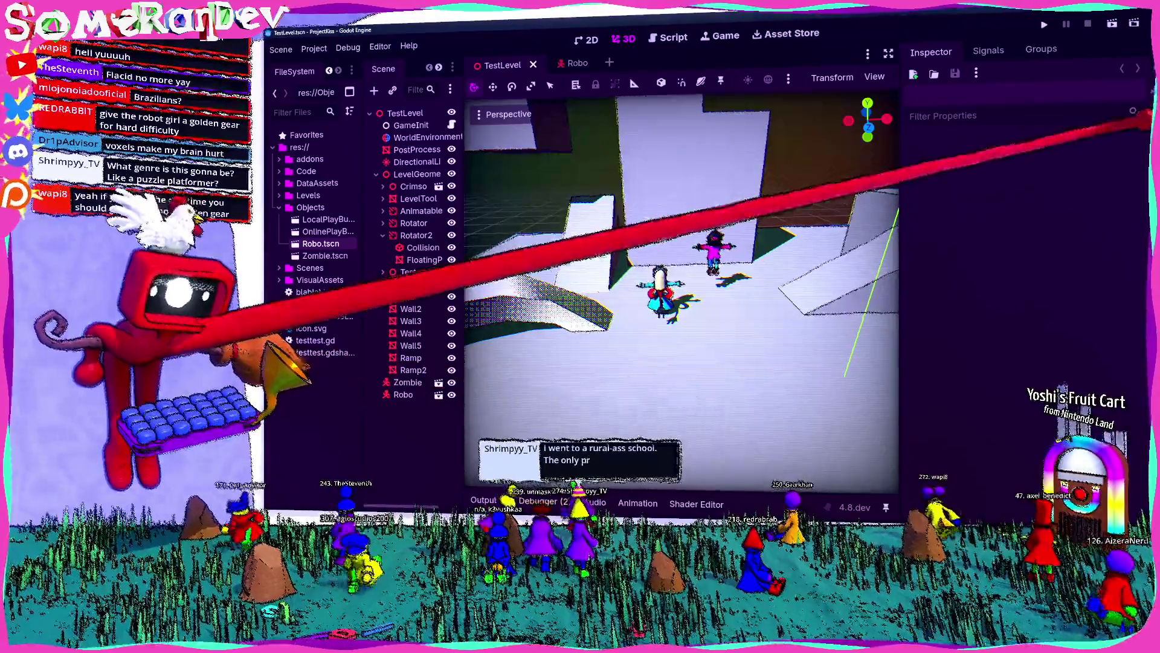
Run the current scene in a full-size game window and walk the player forward
click(1045, 24)
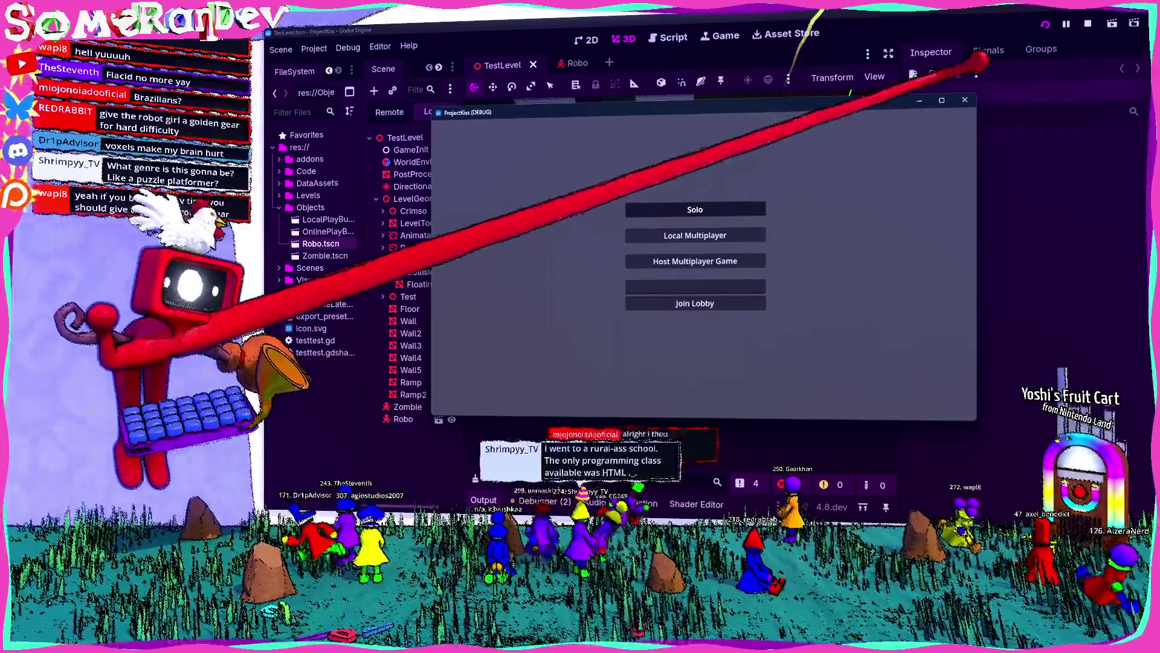
click(941, 100)
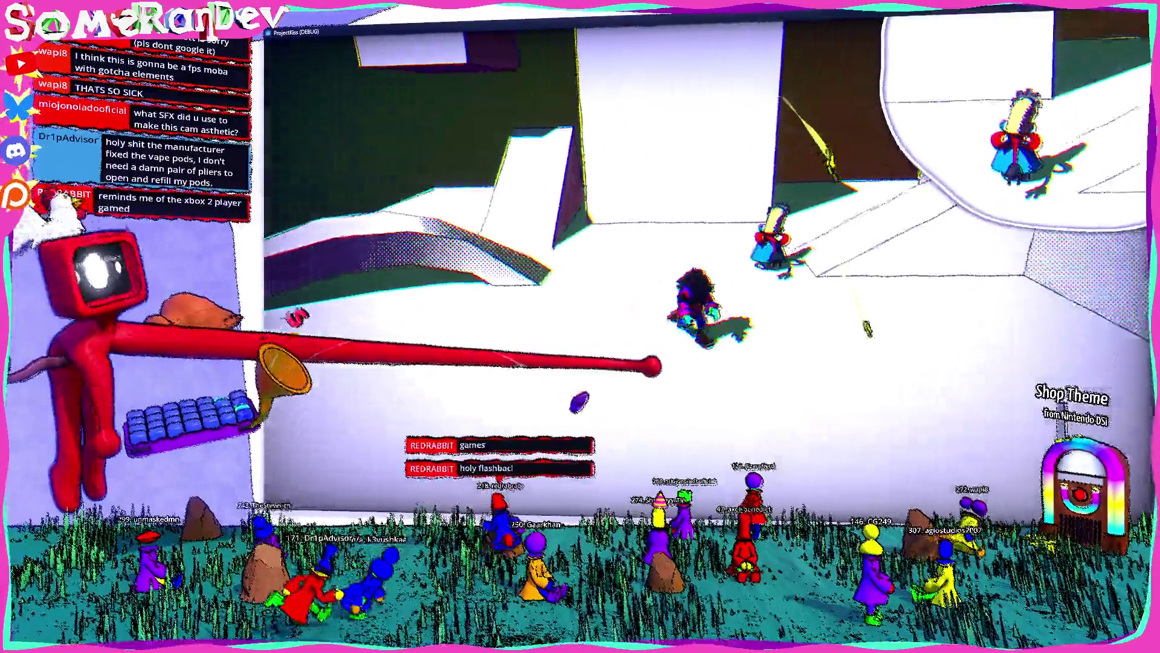
key(w)
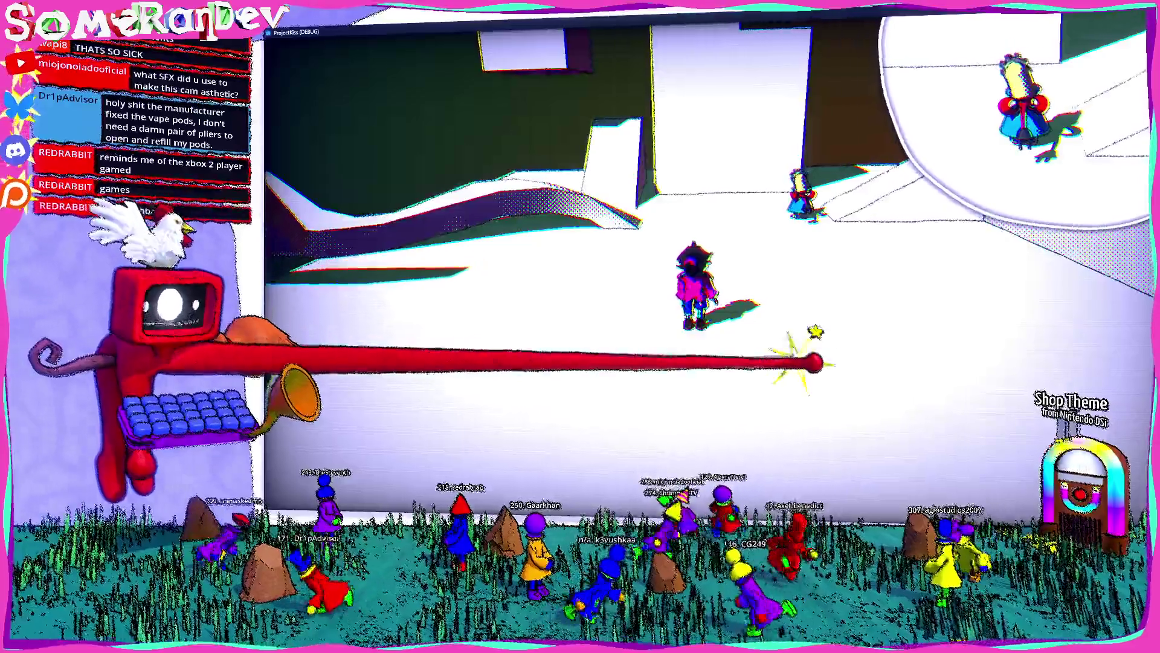
Move the player back toward the camera, then switch to the My Chat pop-out
key(s)
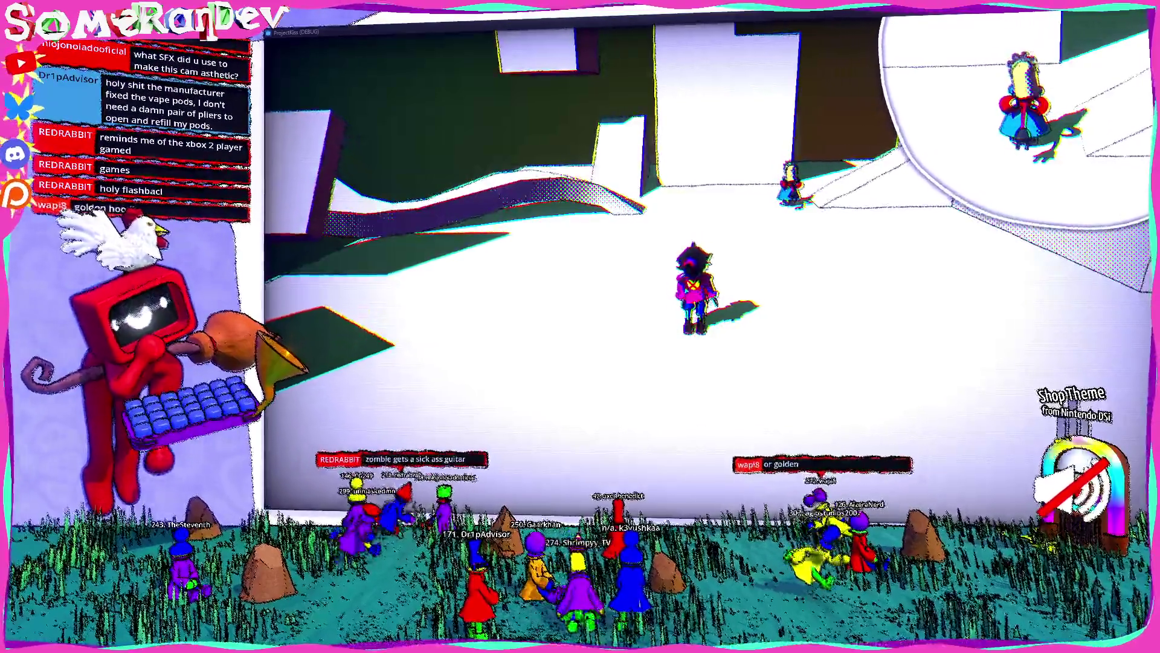
key(alt+Tab)
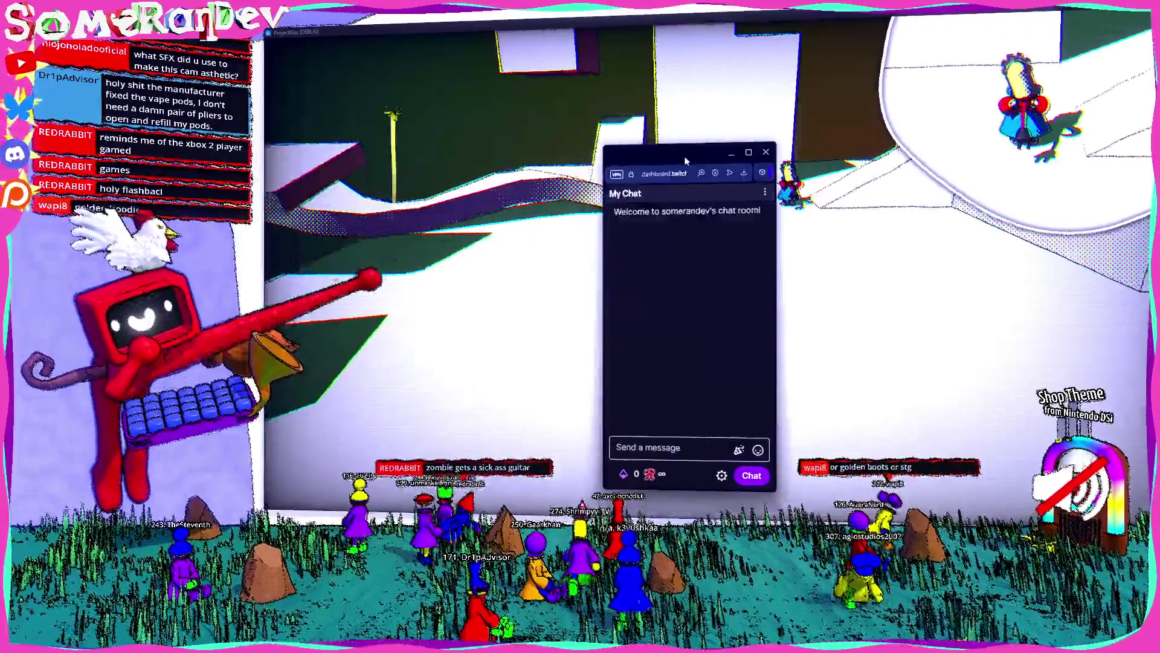
Enlarge the My Chat pop-out and zoom its text to 200%
mouse_move(768, 140)
mouse_down()
mouse_move(769, 7)
mouse_move(948, 7)
mouse_up()
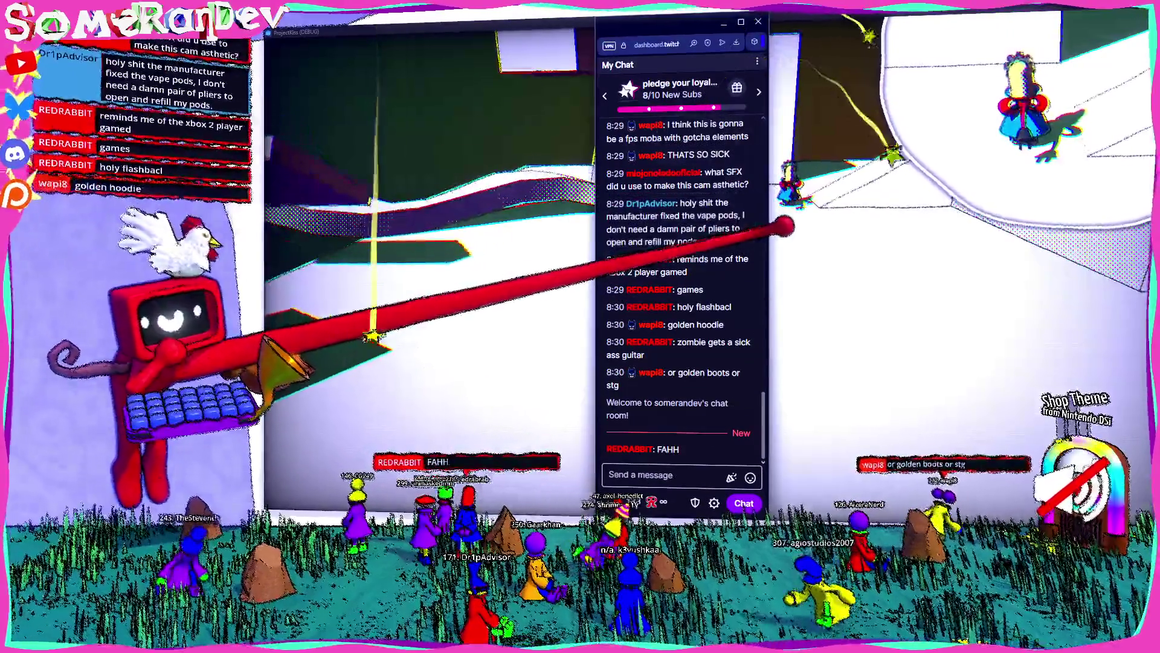
key(ctrl+plus)
key(ctrl+plus)
key(ctrl+plus)
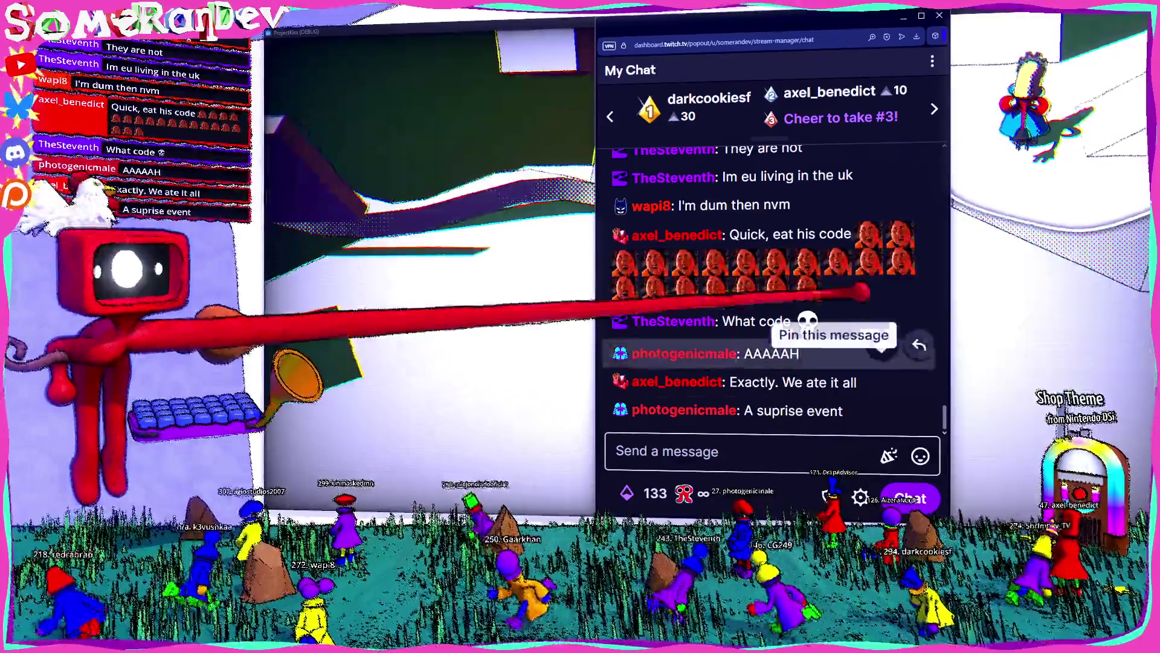
Scroll back through the paused chat to the 8:28 messages and bring up the options for the word 'frott'
scroll(756, 314, up, 10)
scroll(753, 311, up, 5)
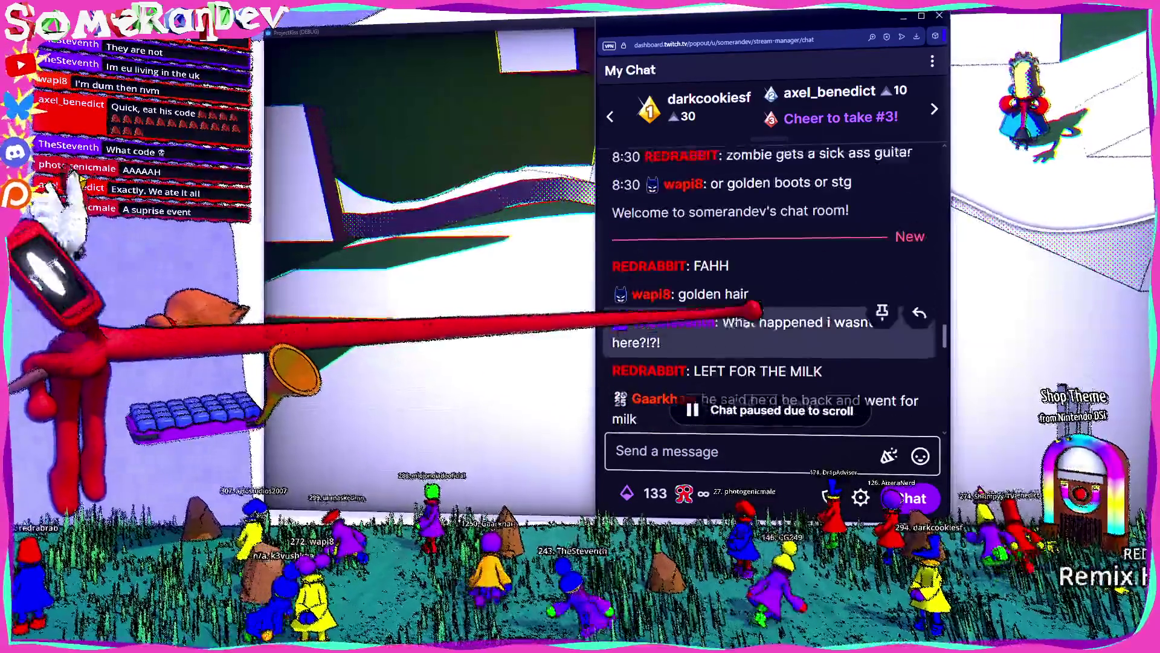
scroll(760, 286, down, 1)
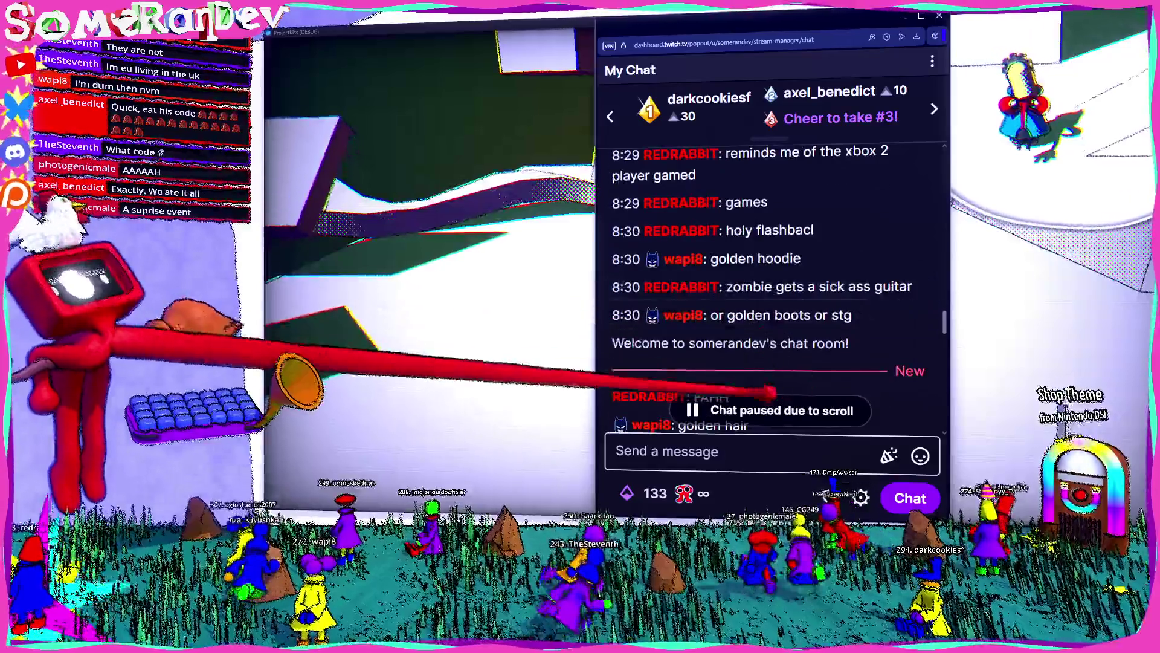
scroll(780, 295, up, 3)
scroll(780, 303, up, 2)
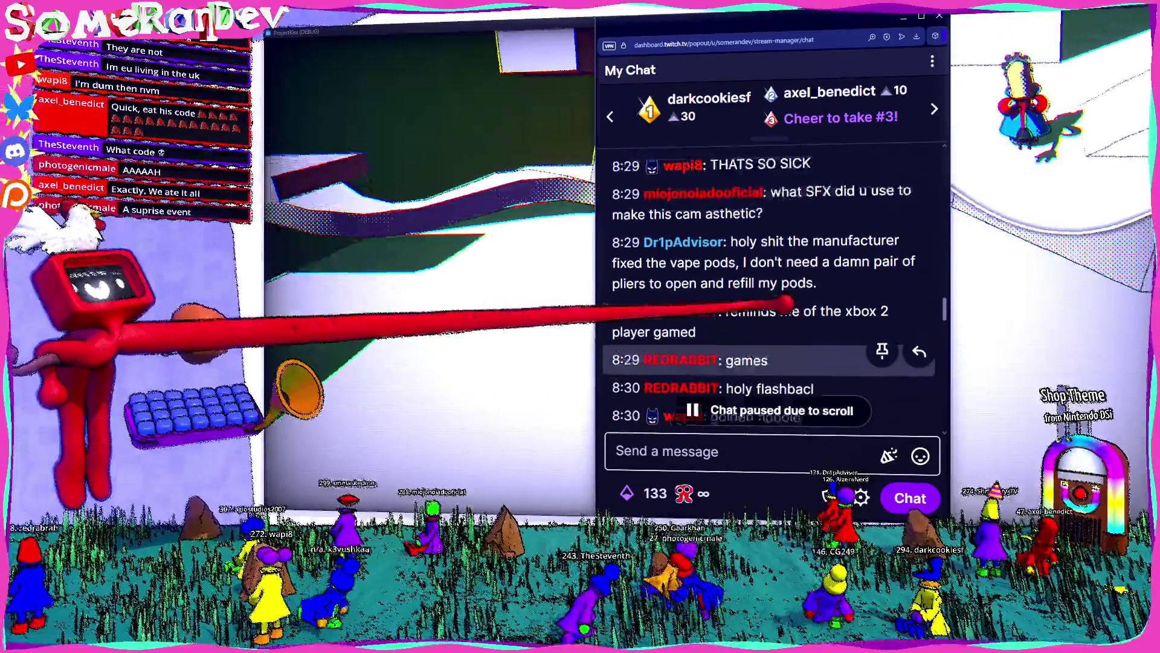
scroll(786, 326, up, 3)
scroll(783, 327, up, 4)
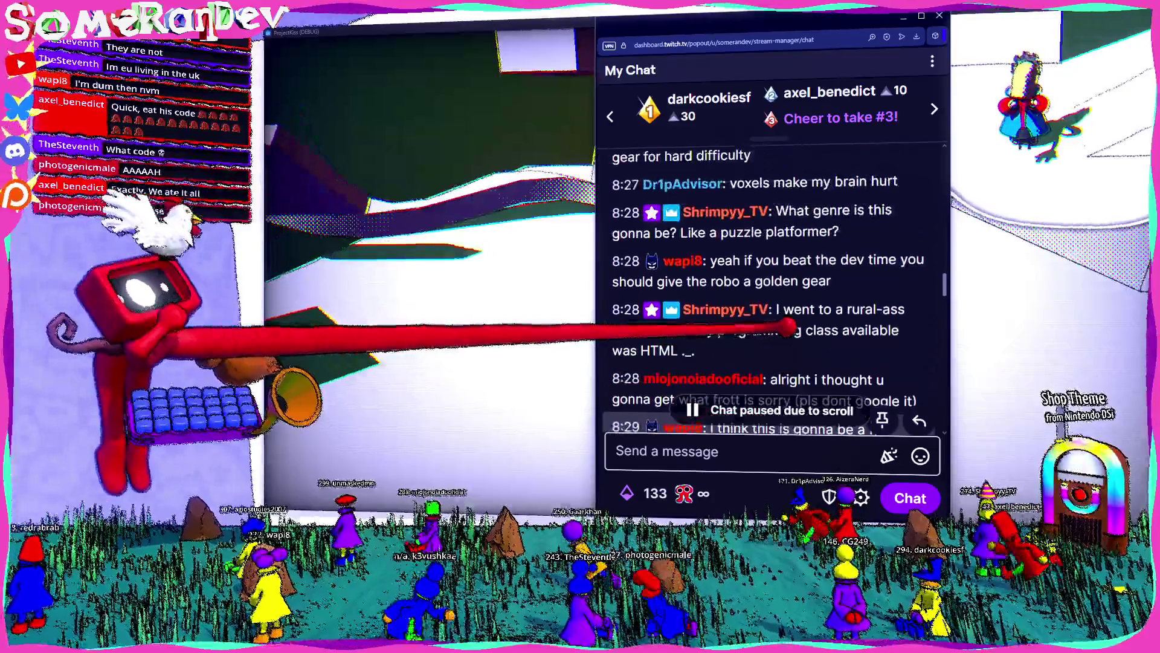
scroll(768, 329, down, 2)
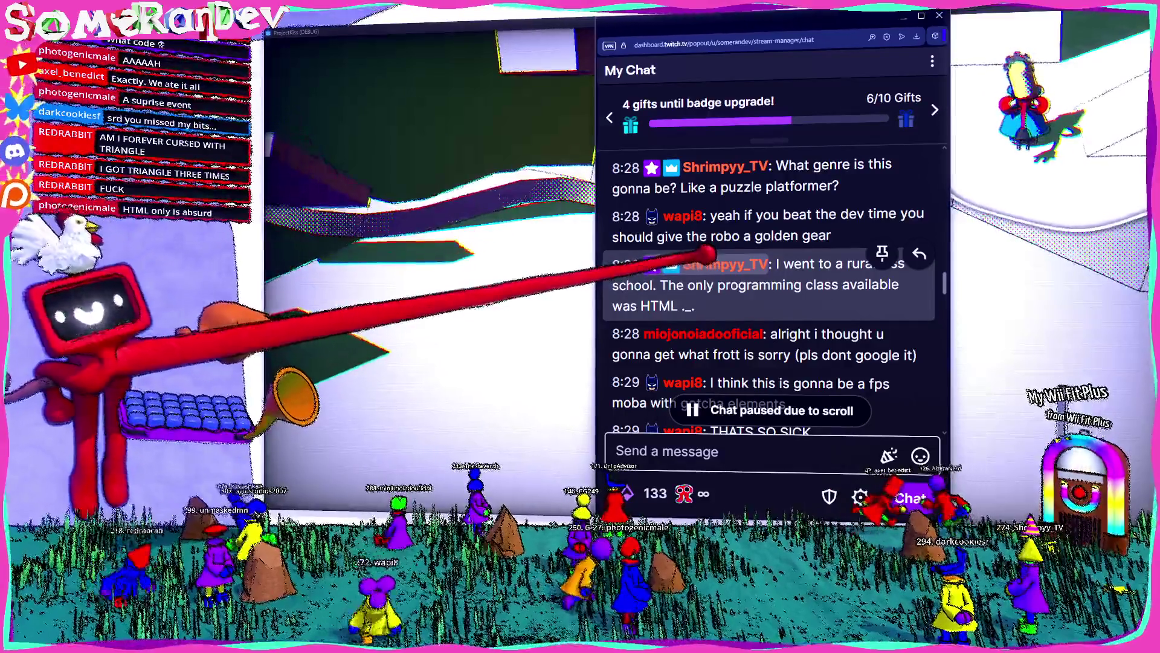
scroll(768, 290, down, 1)
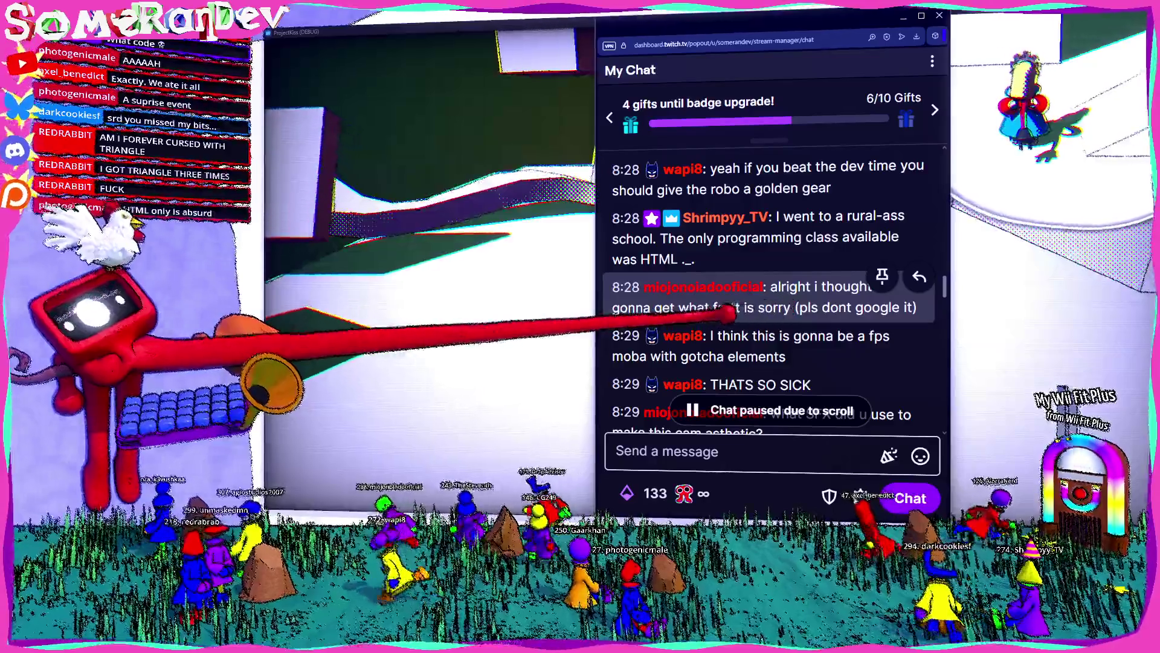
right_click(728, 308)
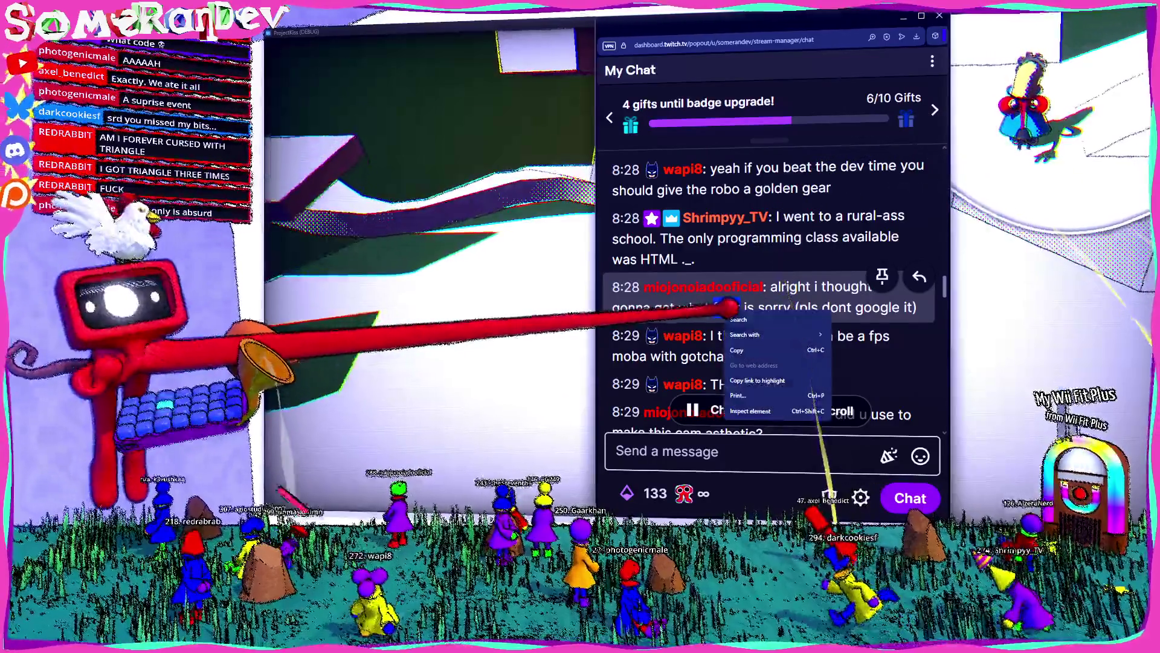
Dismiss the word options, read through the 8:29 messages, then switch away from the chat to the game
click(756, 333)
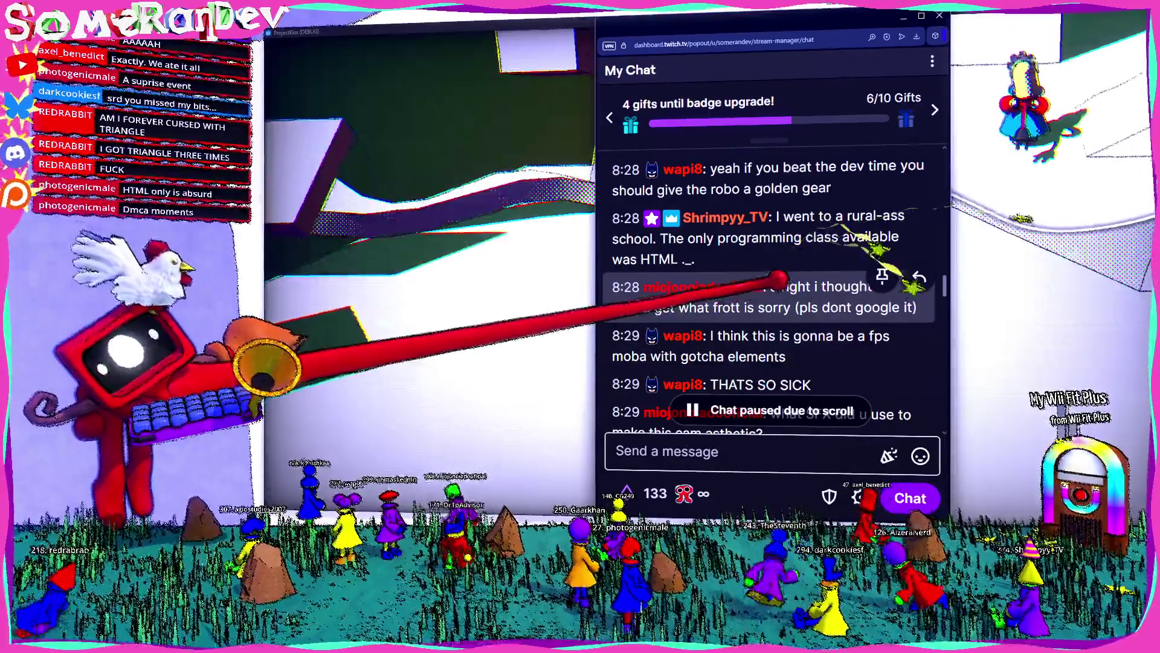
scroll(780, 278, down, 2)
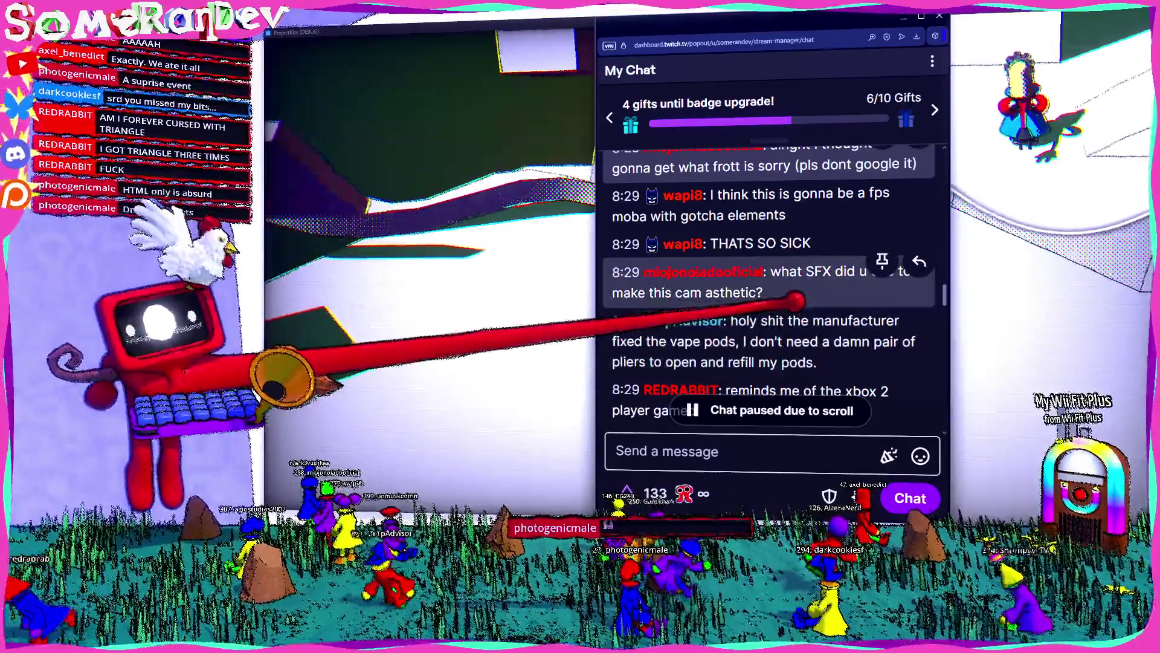
scroll(780, 272, down, 2)
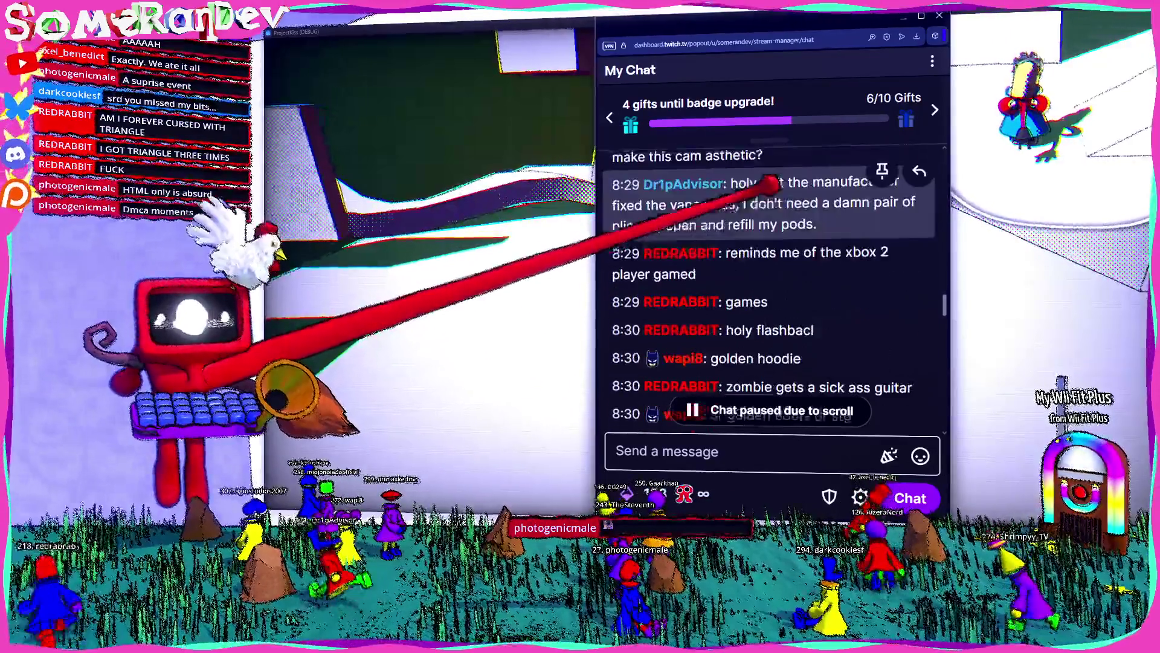
scroll(779, 272, up, 1)
scroll(774, 248, up, 2)
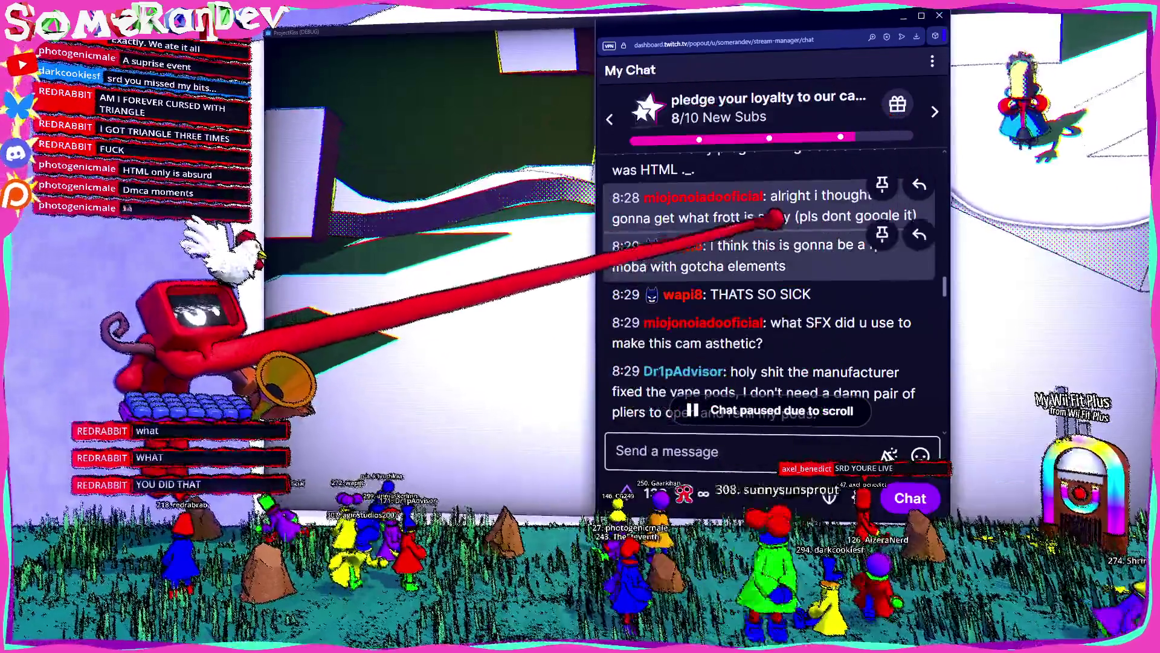
scroll(768, 284, down, 1)
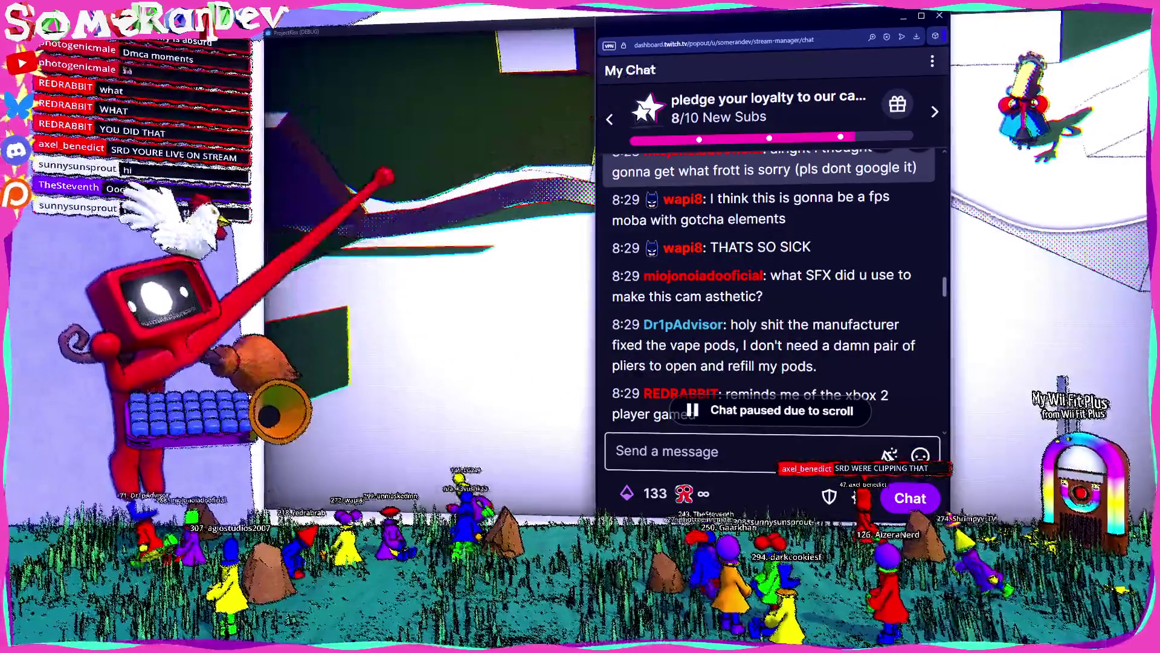
key(alt+Tab)
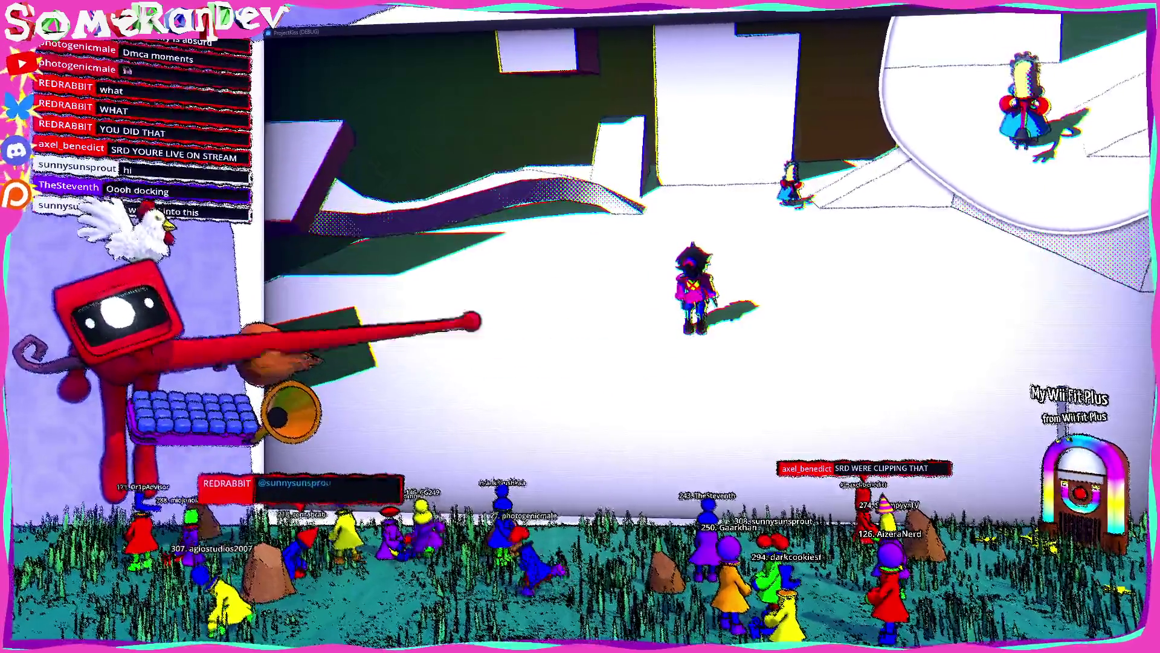
Bring the chat pop-out back over the game and expand it to nearly full height
key(alt+Tab)
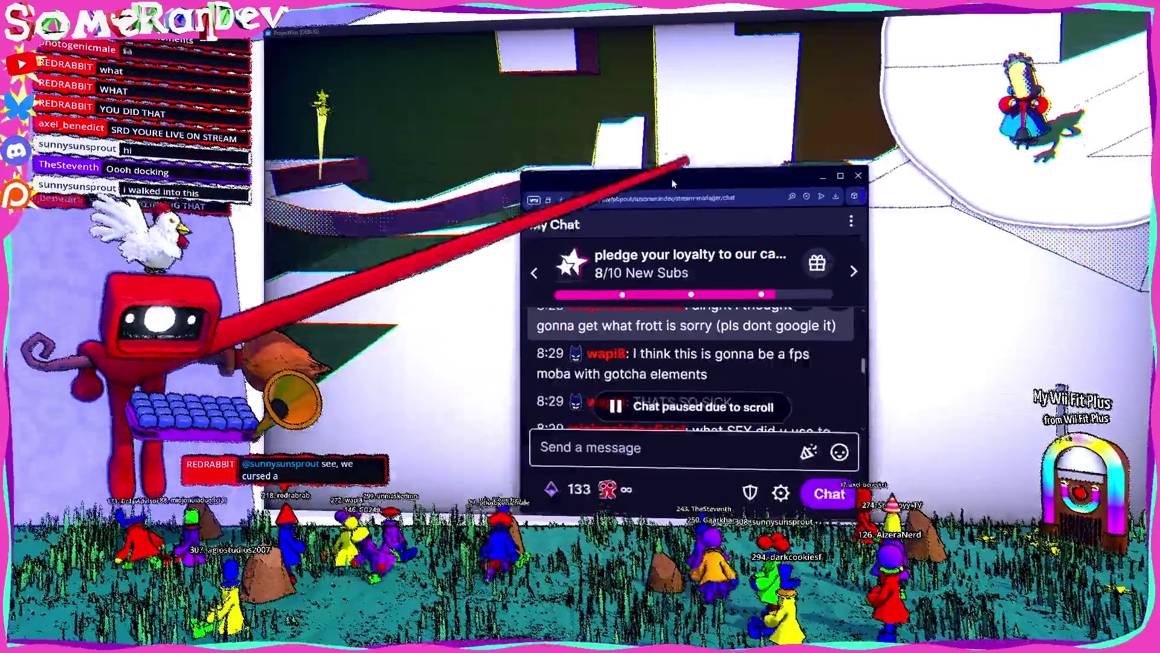
key(alt+Tab)
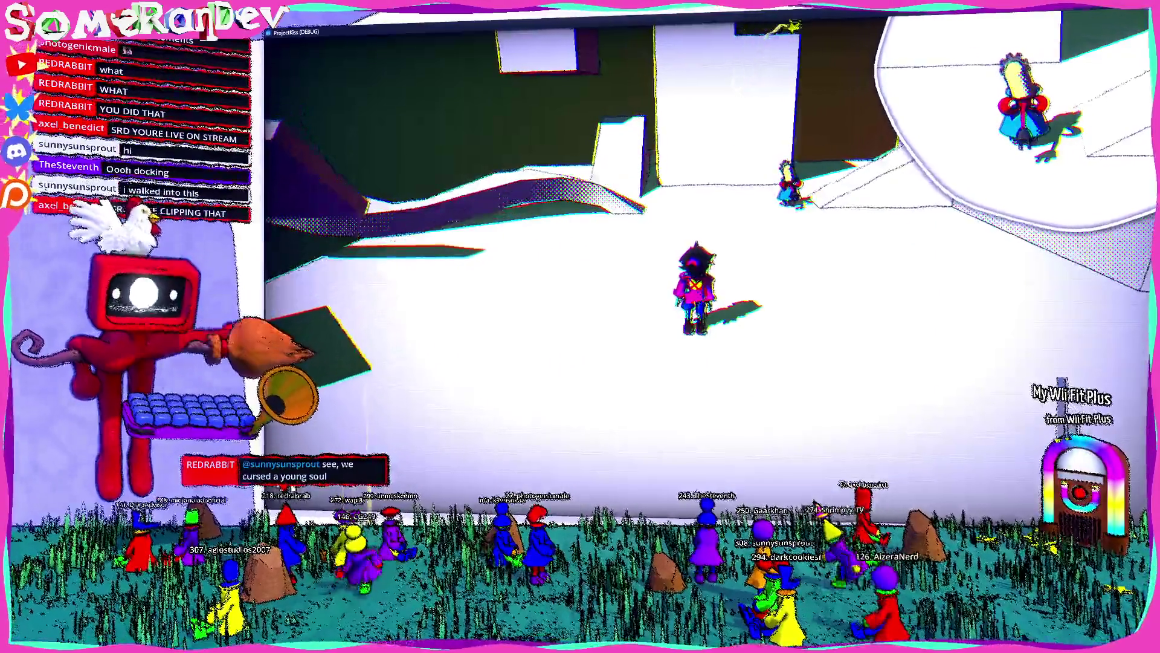
key(alt+Tab)
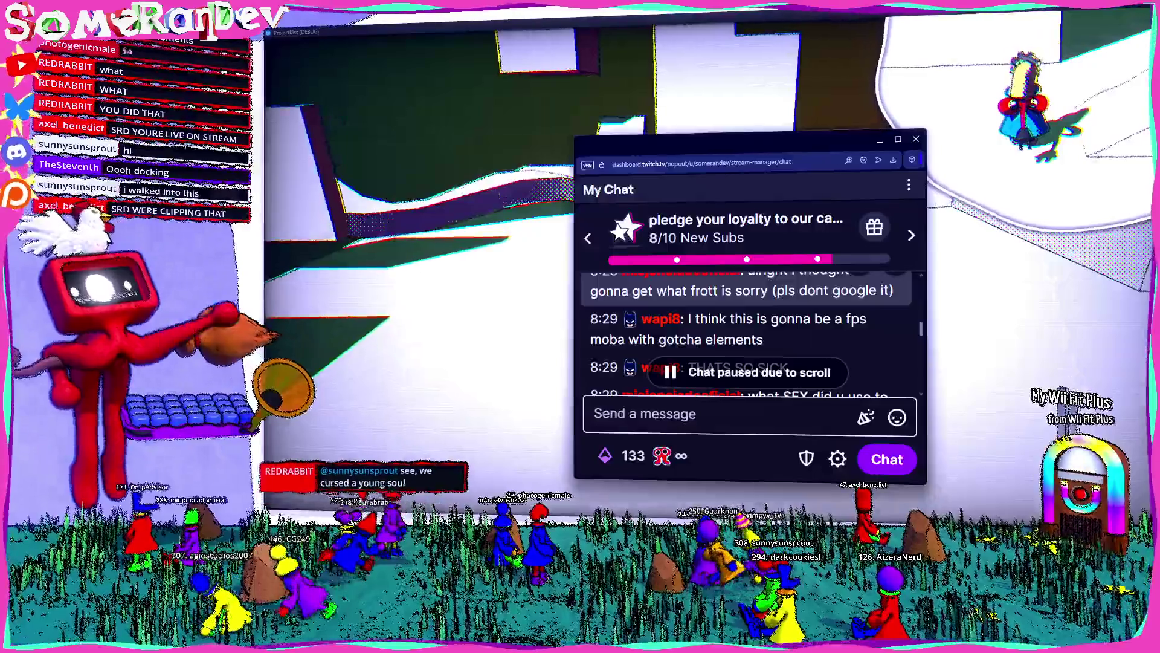
key(super+shift+Up)
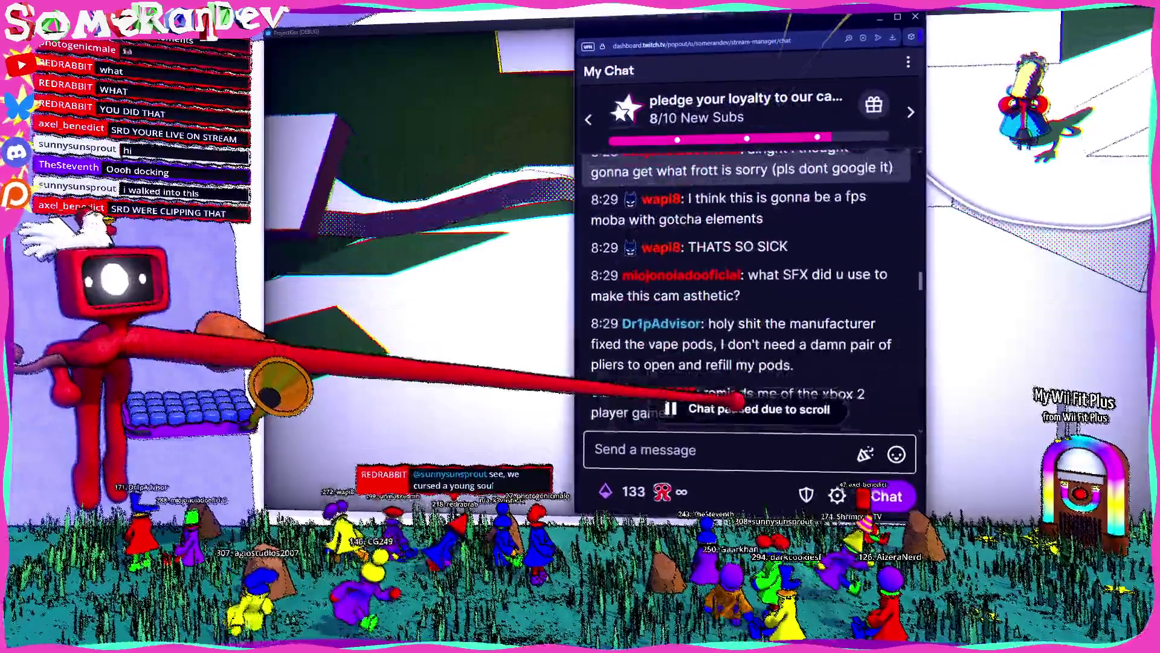
Allow the message AutoMod was holding, then scroll back up through the recent chat
scroll(749, 302, down, 5)
scroll(749, 290, down, 10)
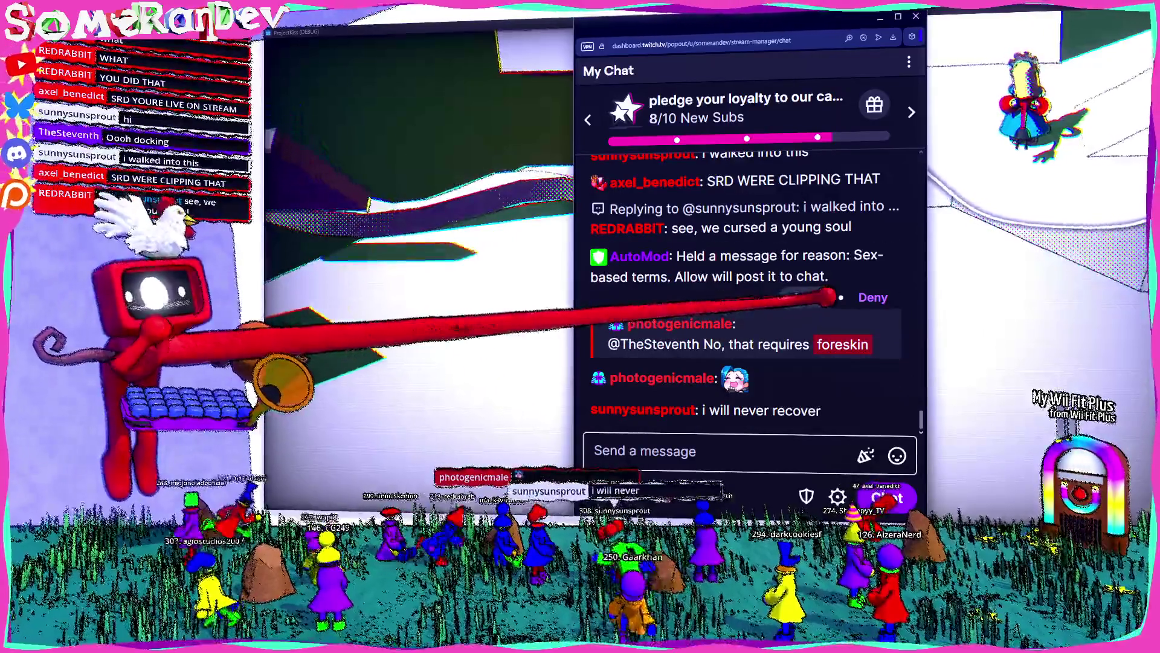
click(825, 297)
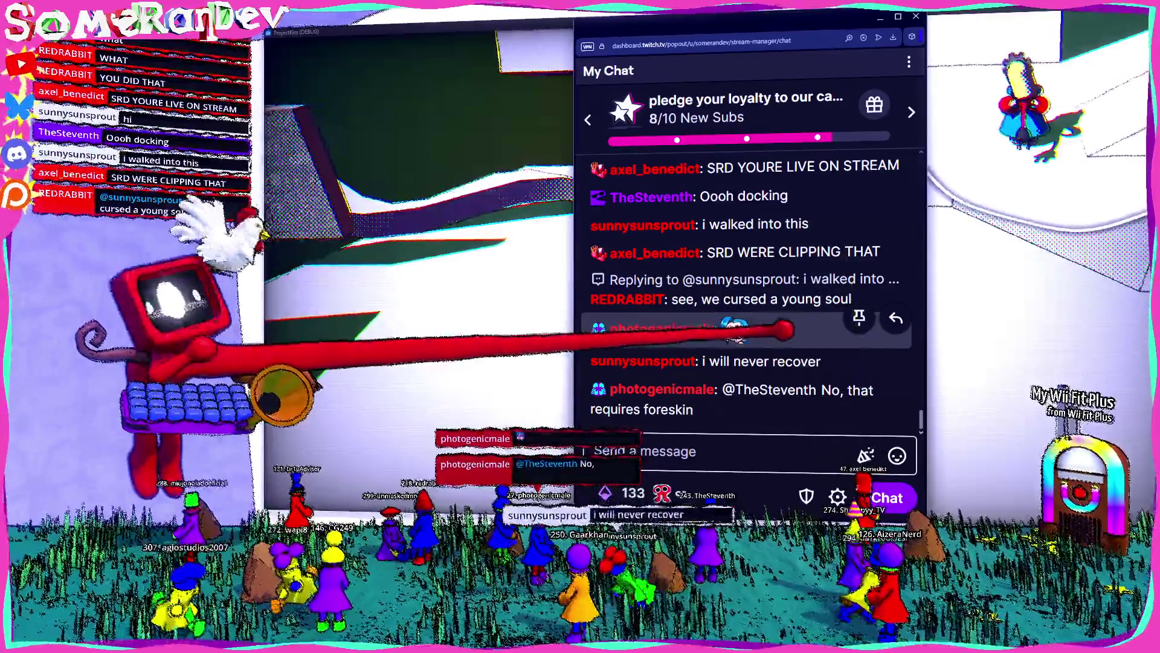
scroll(737, 334, up, 5)
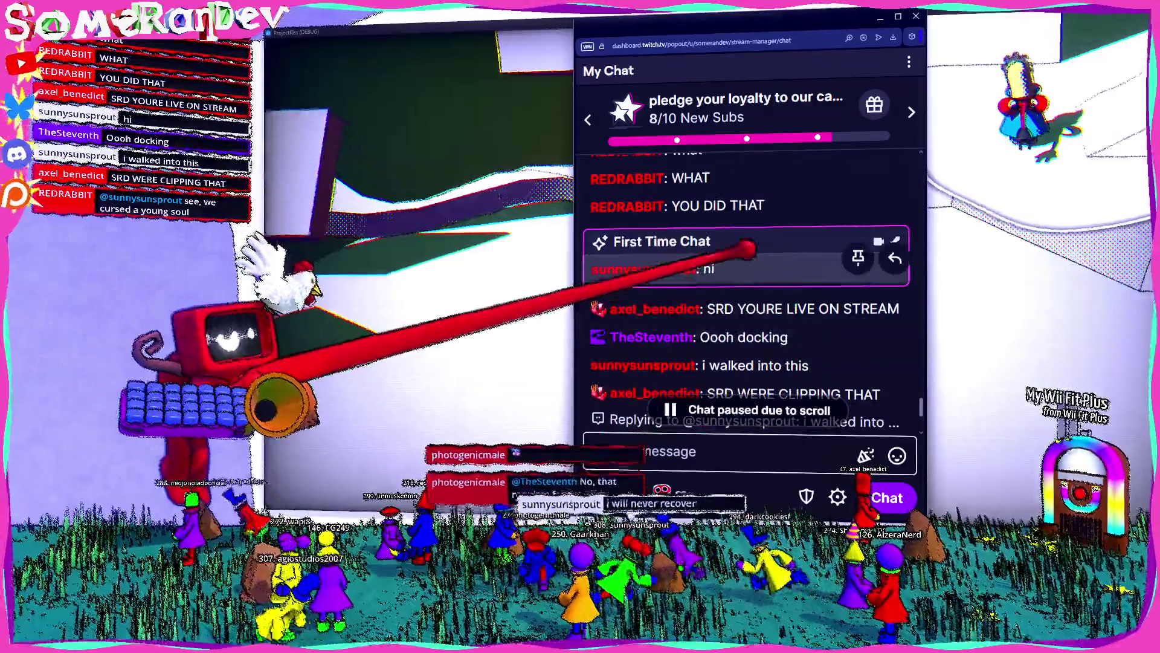
scroll(747, 248, up, 3)
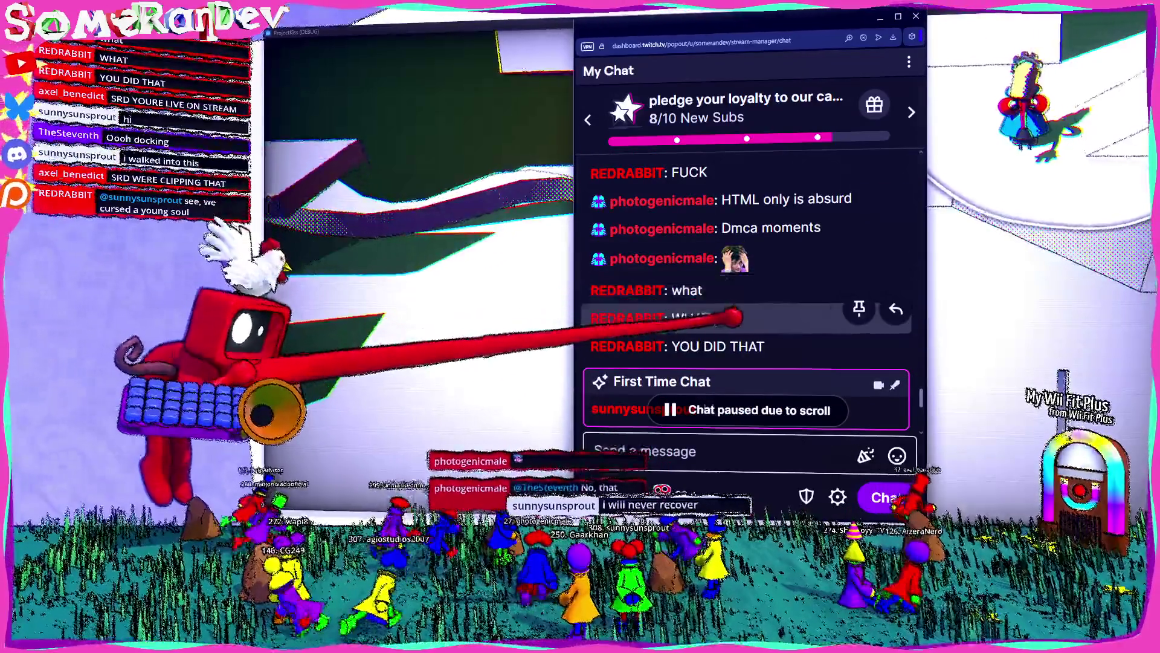
scroll(748, 290, down, 5)
scroll(748, 291, up, 3)
scroll(748, 290, up, 15)
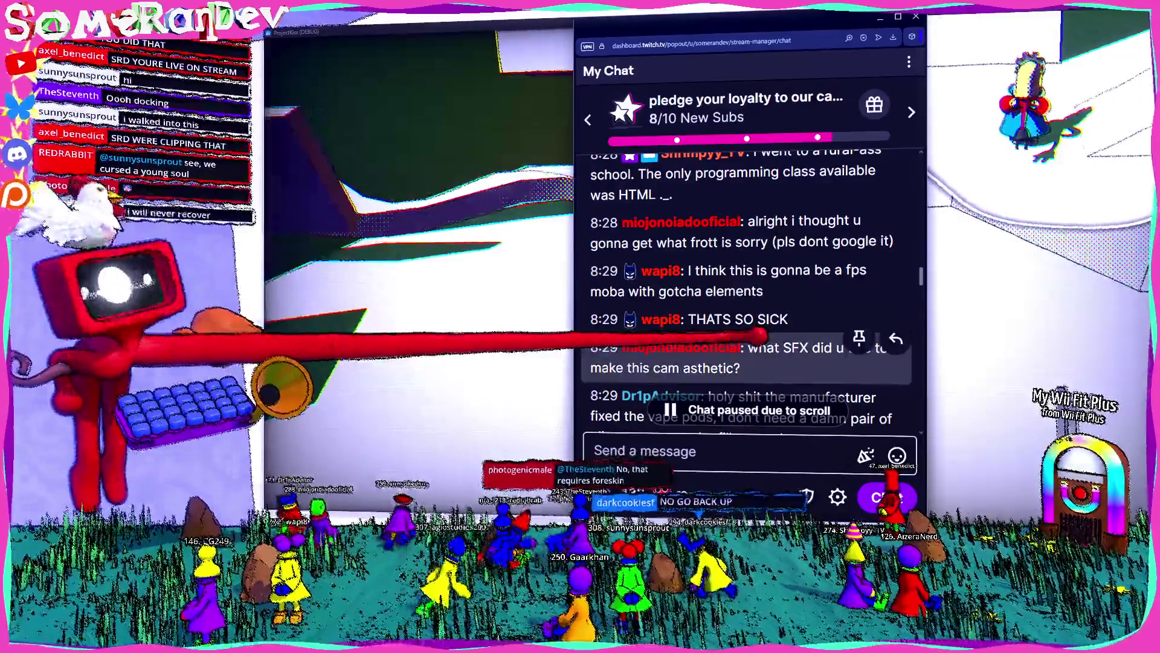
scroll(747, 356, up, 3)
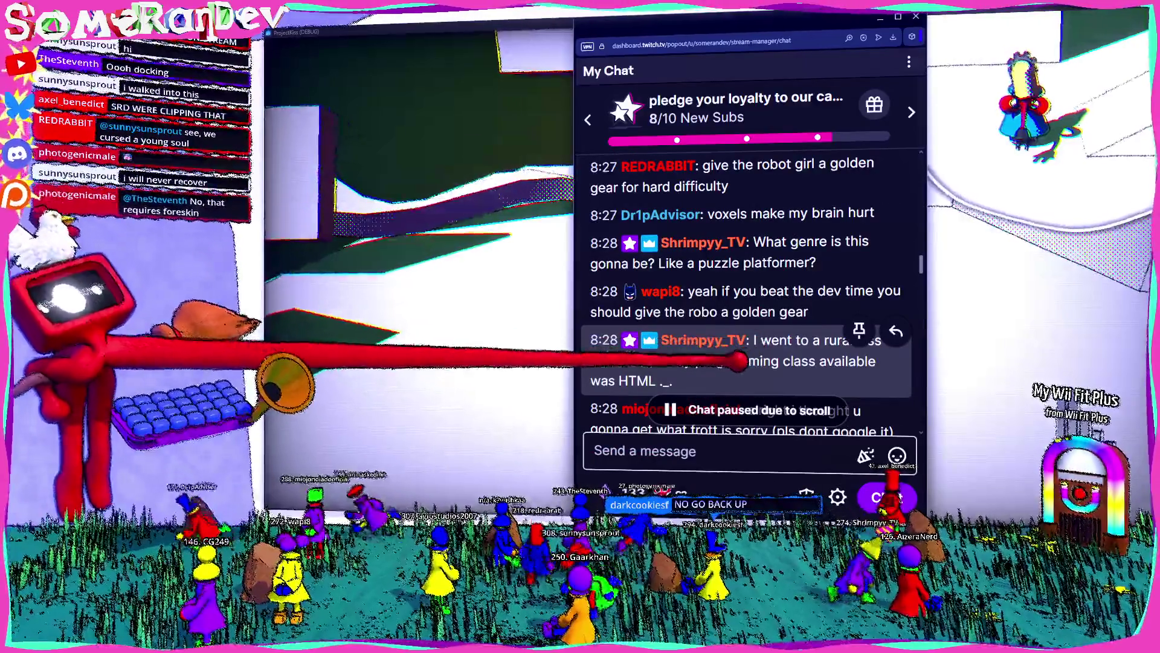
scroll(747, 339, up, 2)
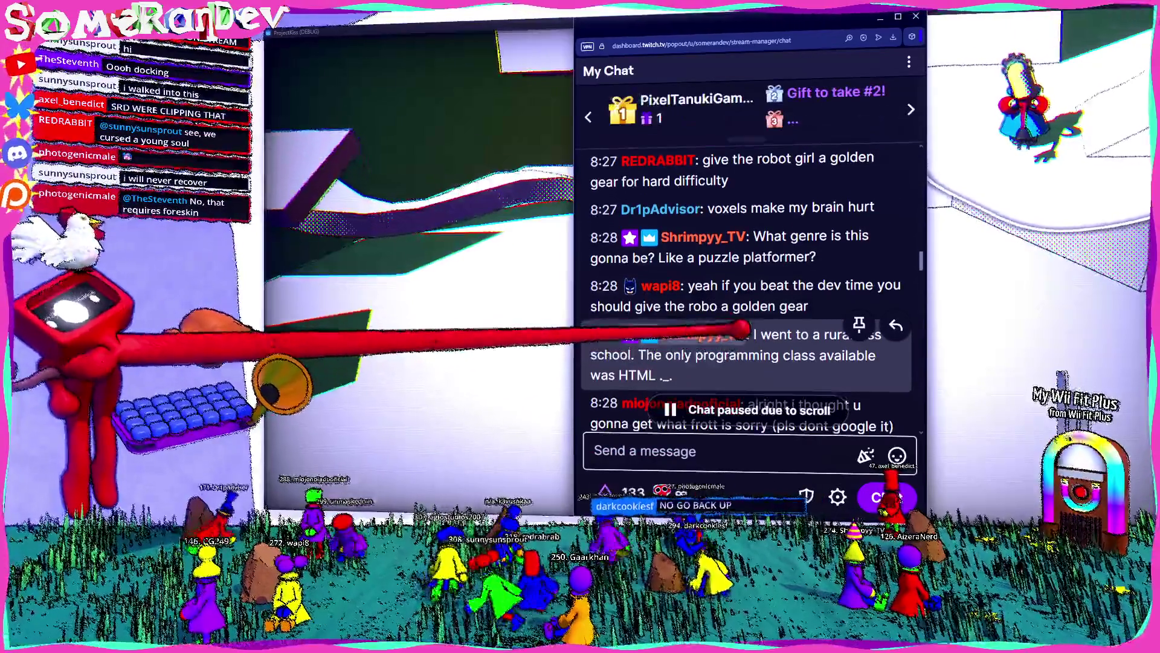
scroll(748, 290, up, 2)
scroll(748, 284, down, 7)
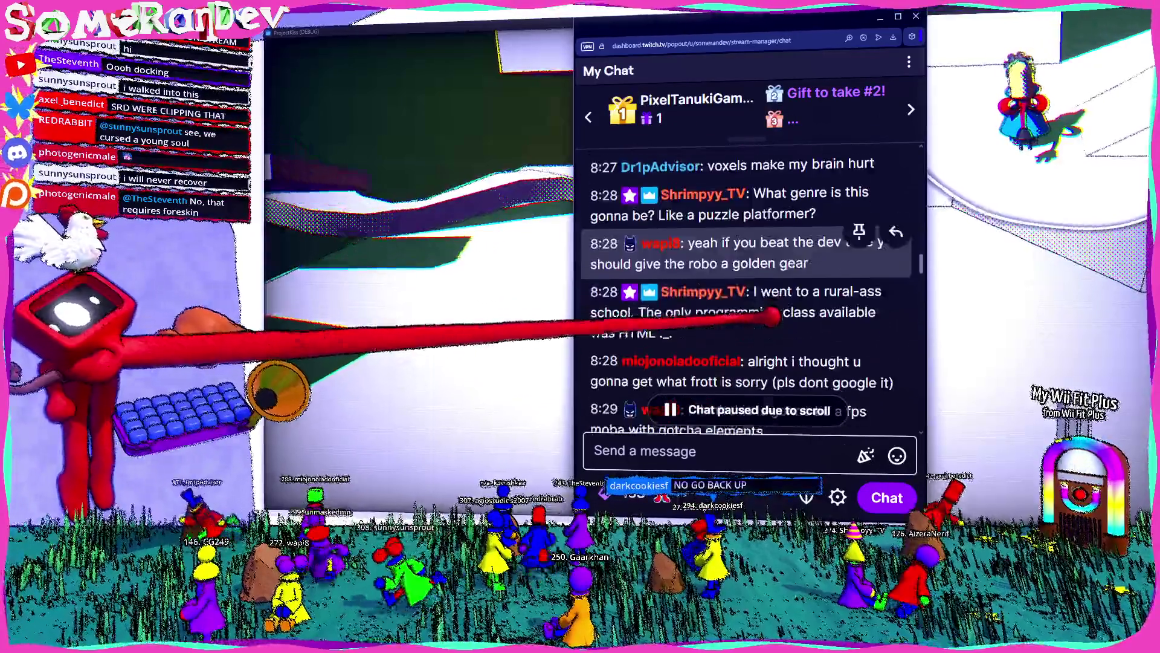
scroll(749, 290, down, 2)
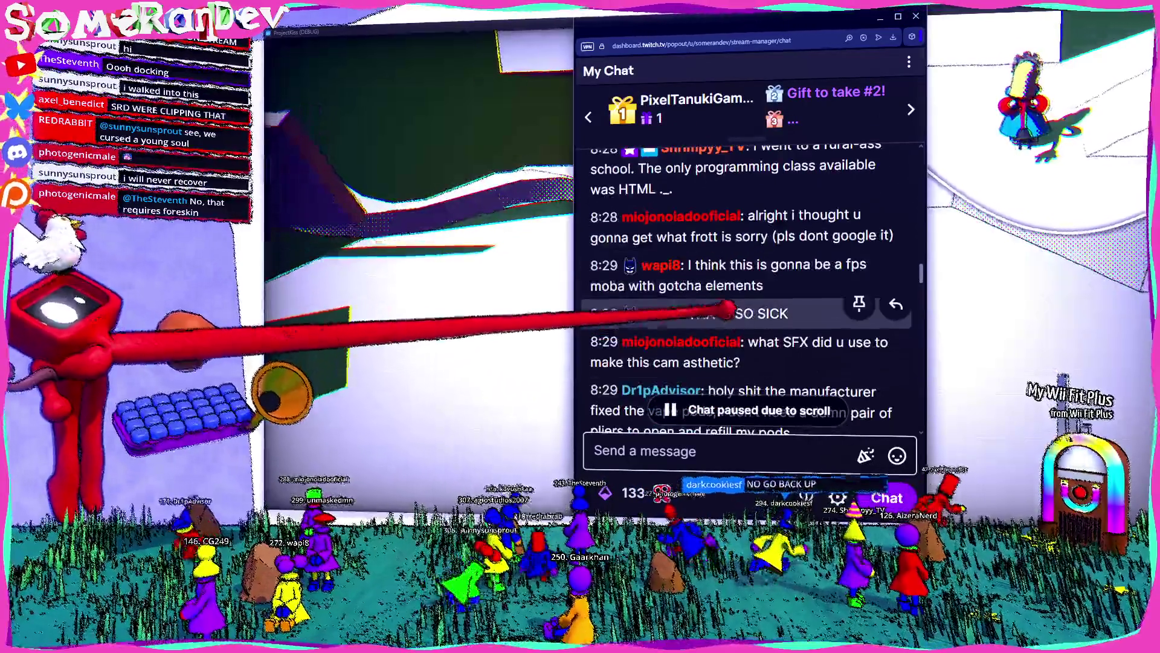
scroll(749, 290, down, 1)
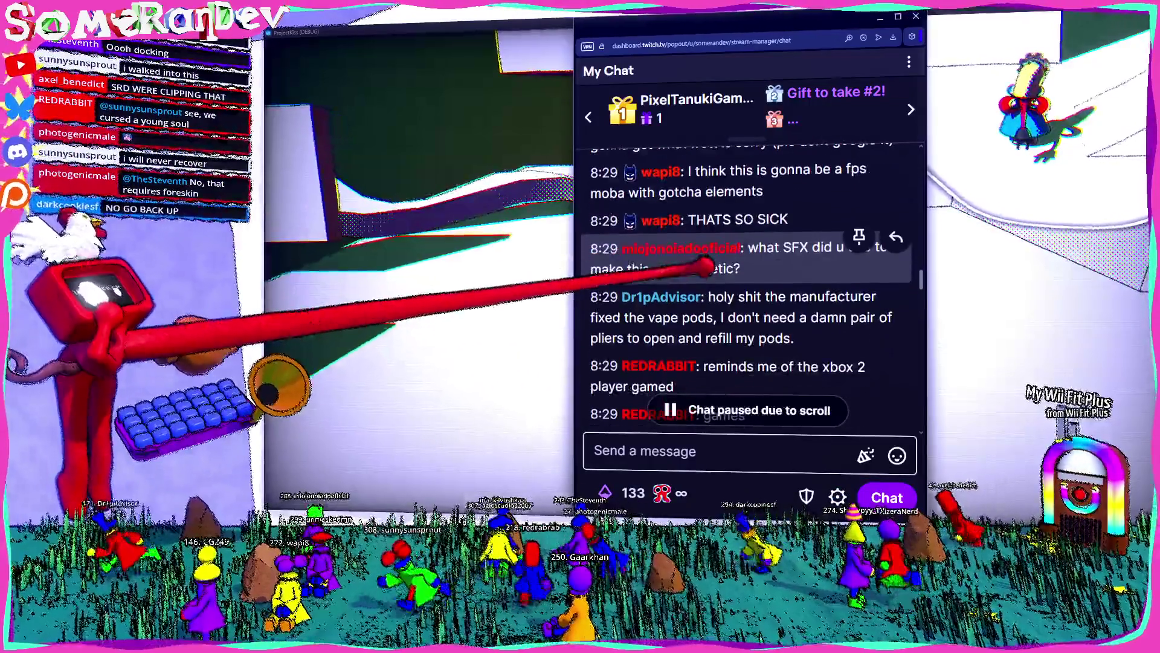
Return to the game, run the character forward-left onto the white ramp, and drag the chat window aside
key(alt+Tab)
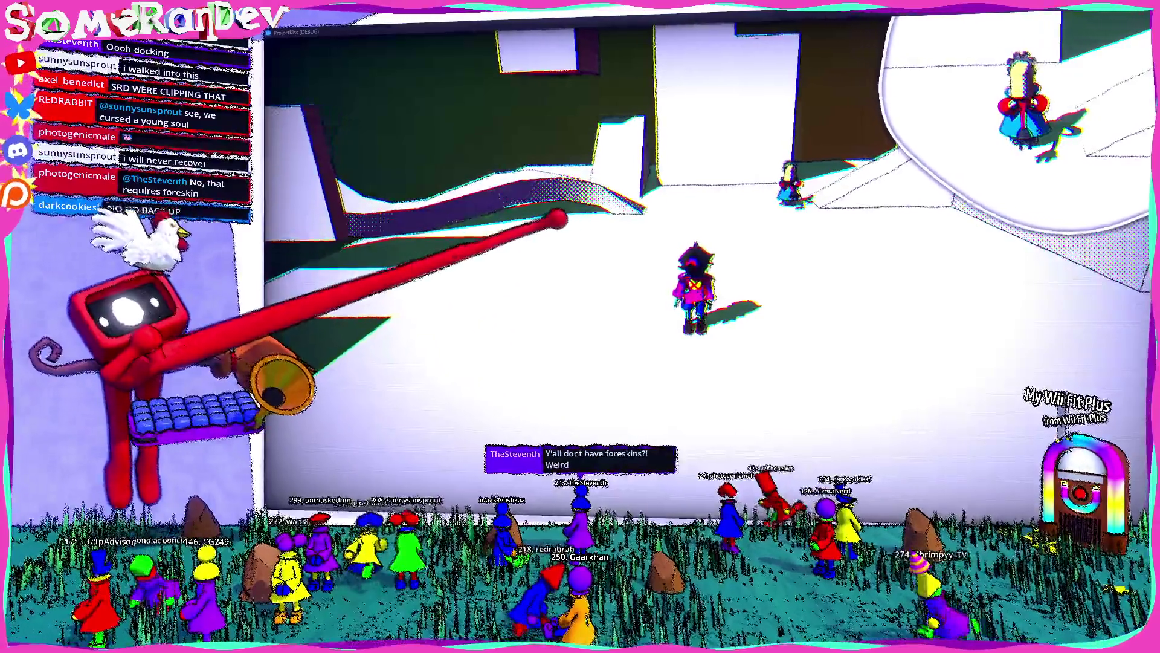
key(w)
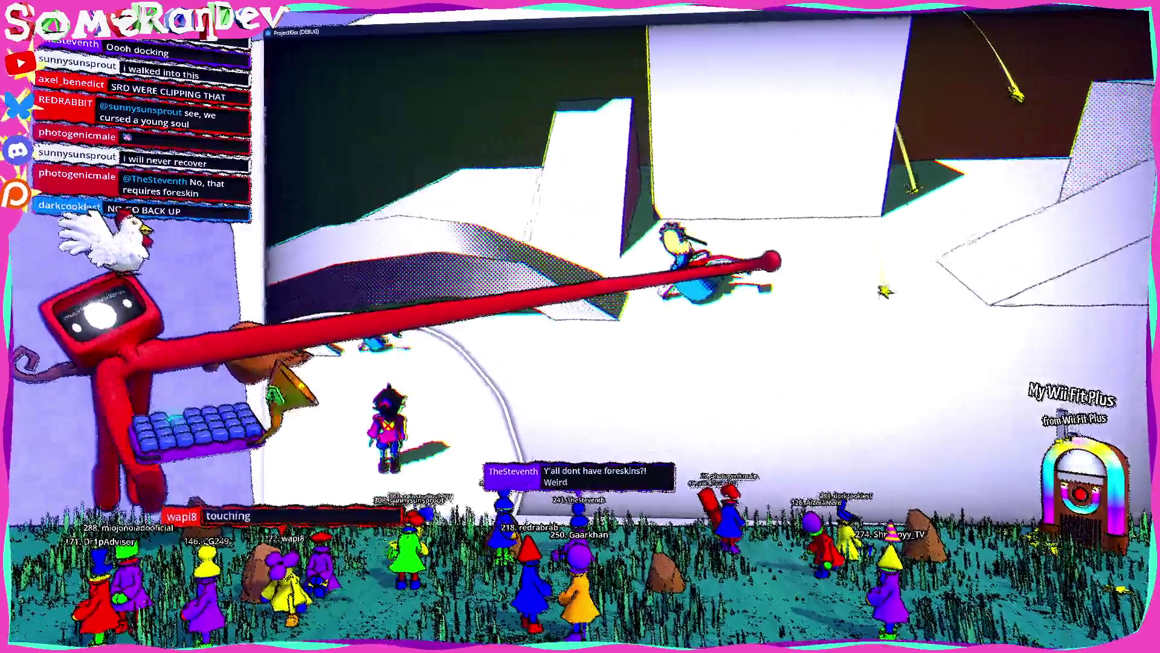
key(a)
key(w)
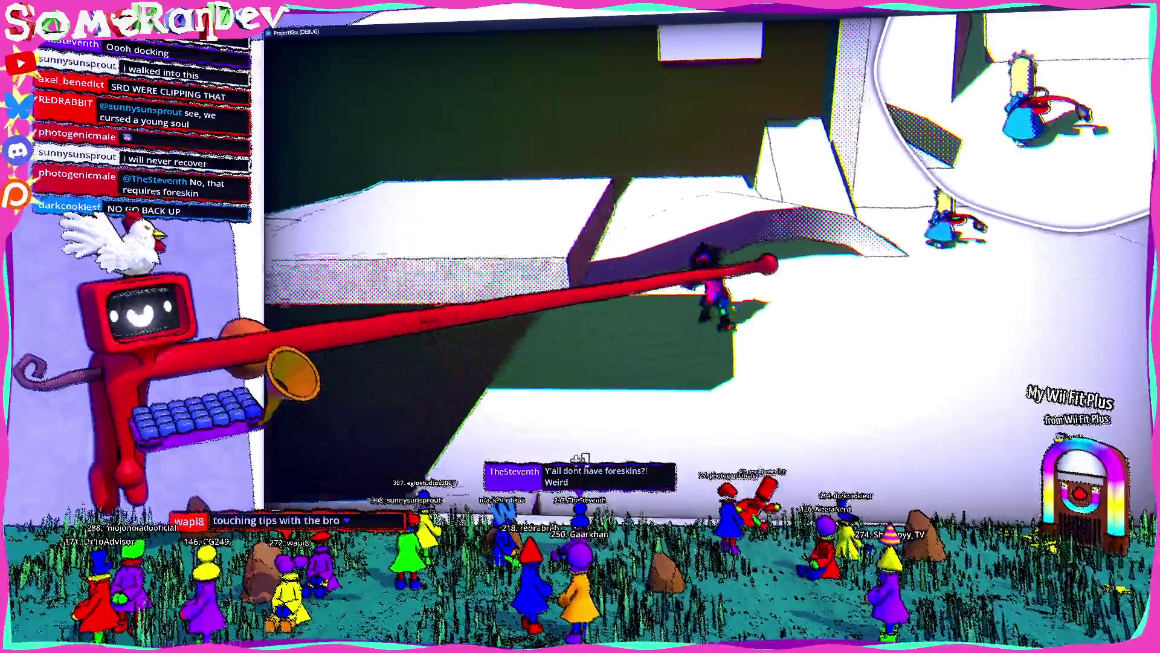
key(w)
key(w)
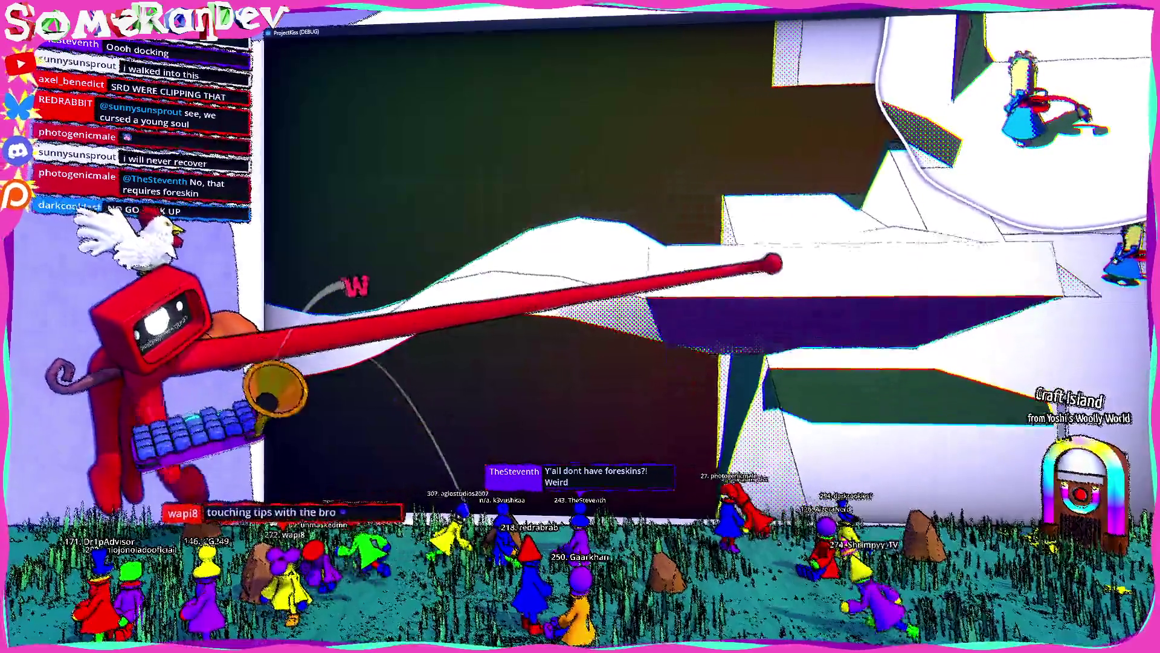
key(w)
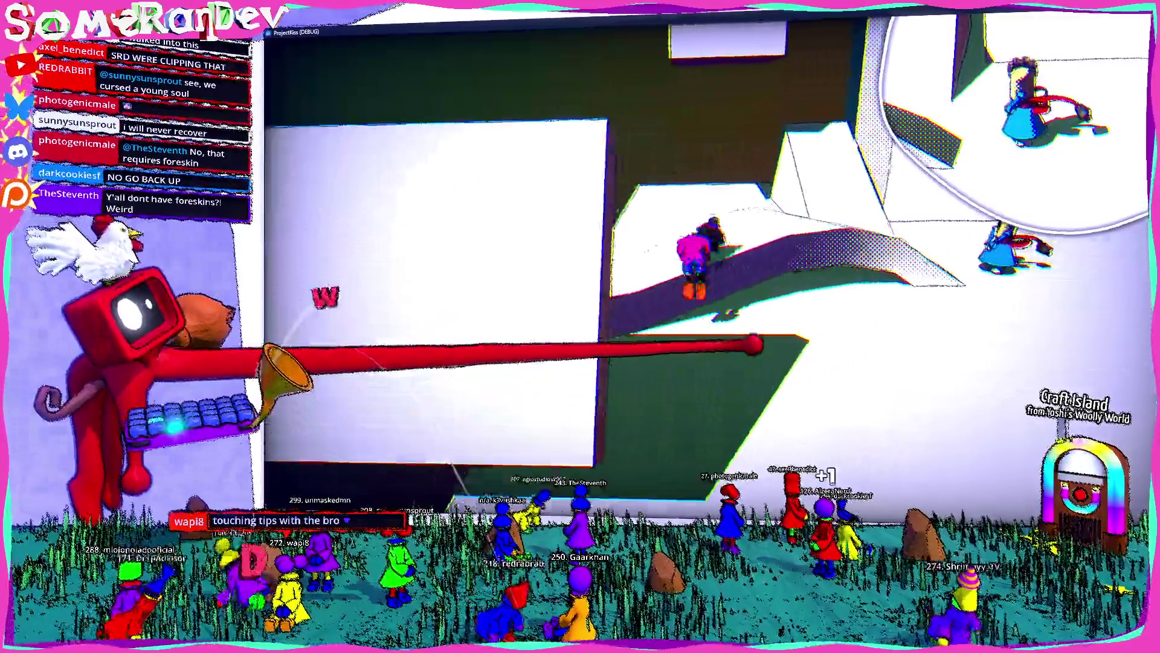
key(a)
key(w)
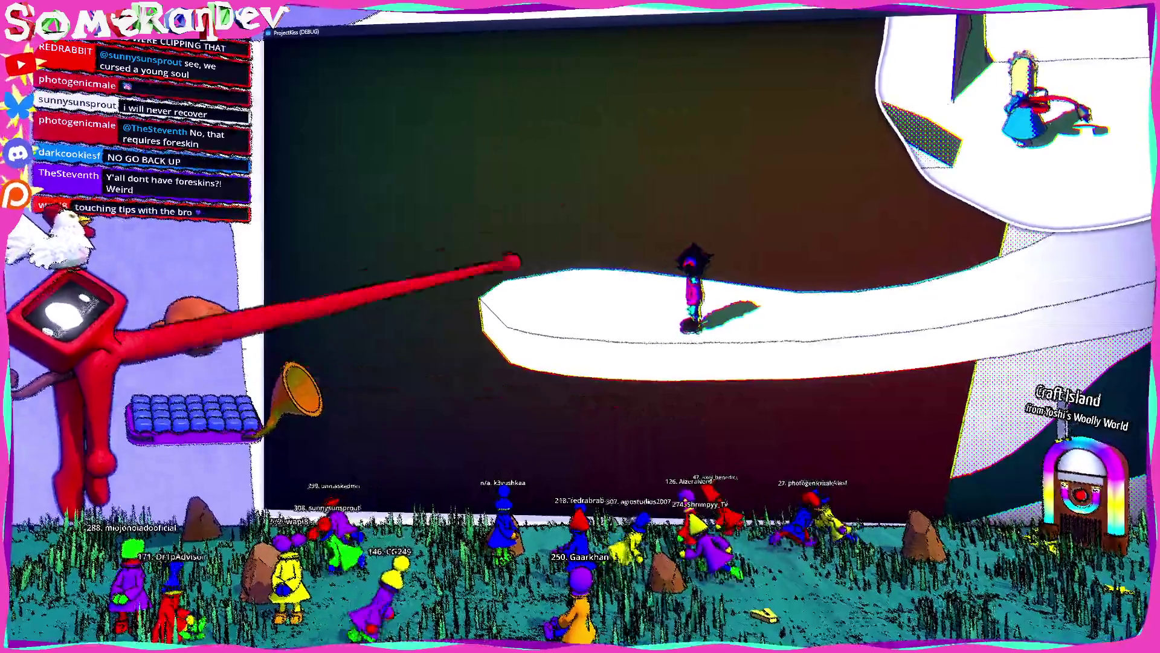
mouse_move(1149, 104)
mouse_down()
mouse_move(779, 103)
mouse_move(180, 161)
mouse_up()
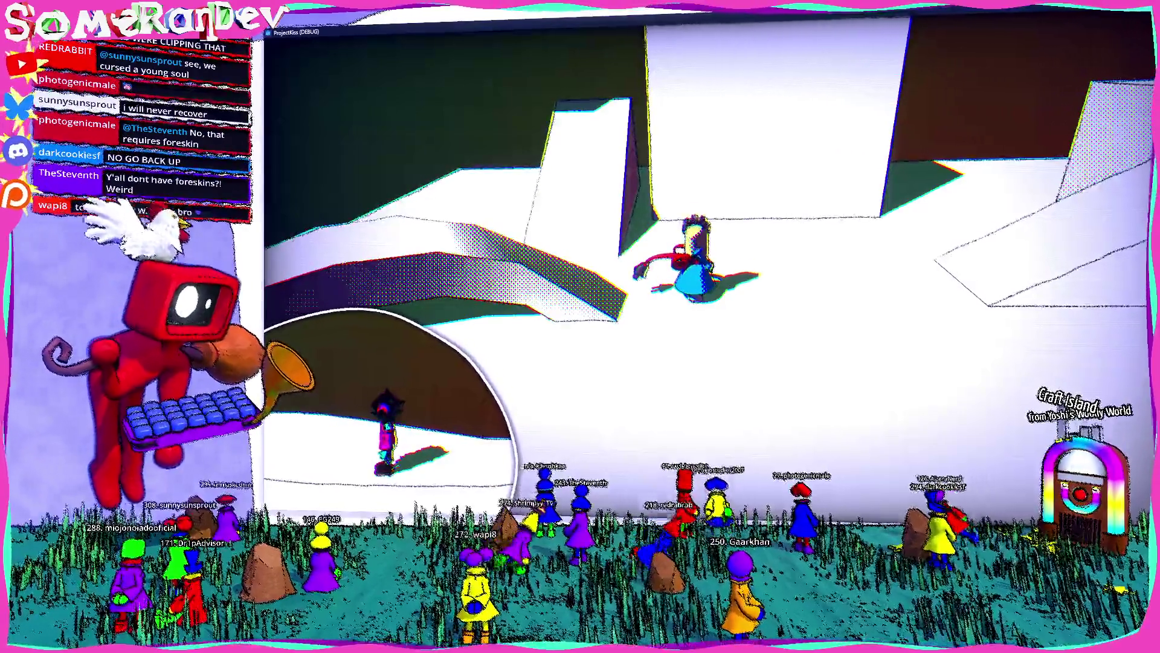
Widen the chat pop-out, read the 8:30 messages, minimize it, then bring it back at full height
key(alt+Tab)
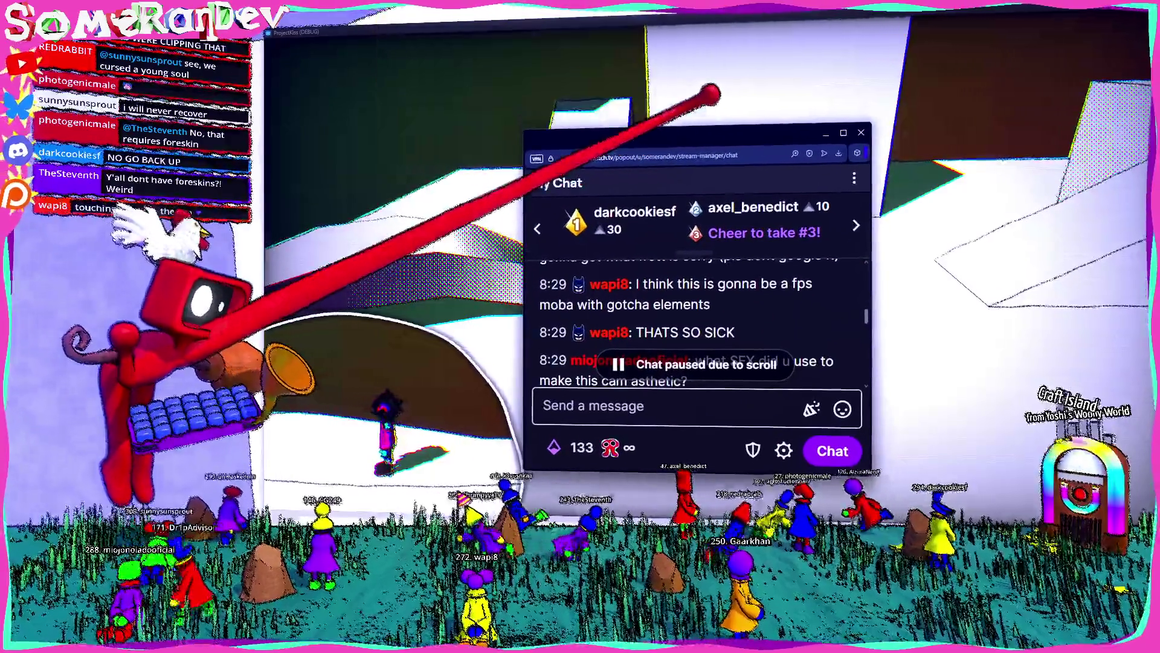
scroll(696, 326, down, 5)
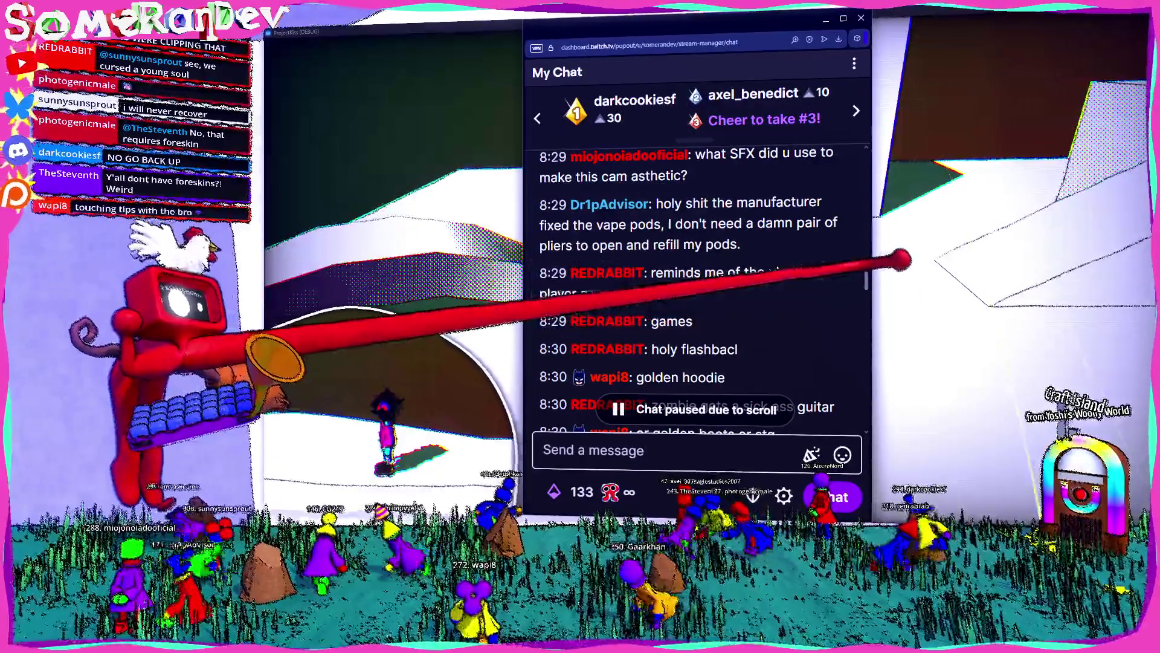
drag(871, 241, 946, 242)
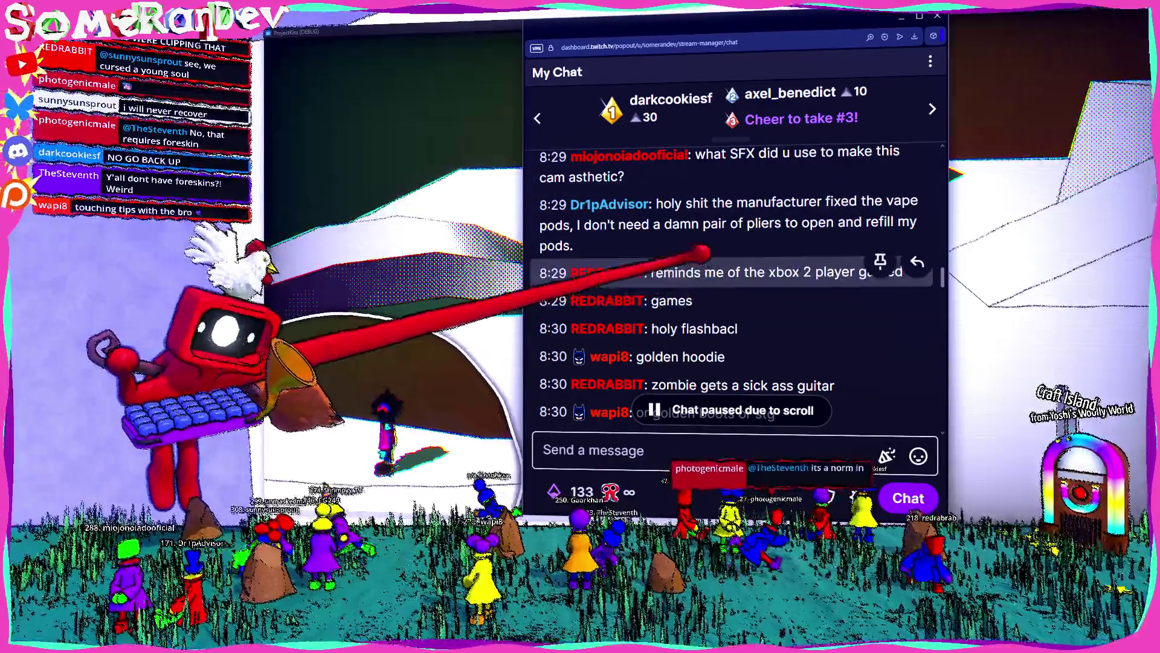
scroll(728, 272, down, 3)
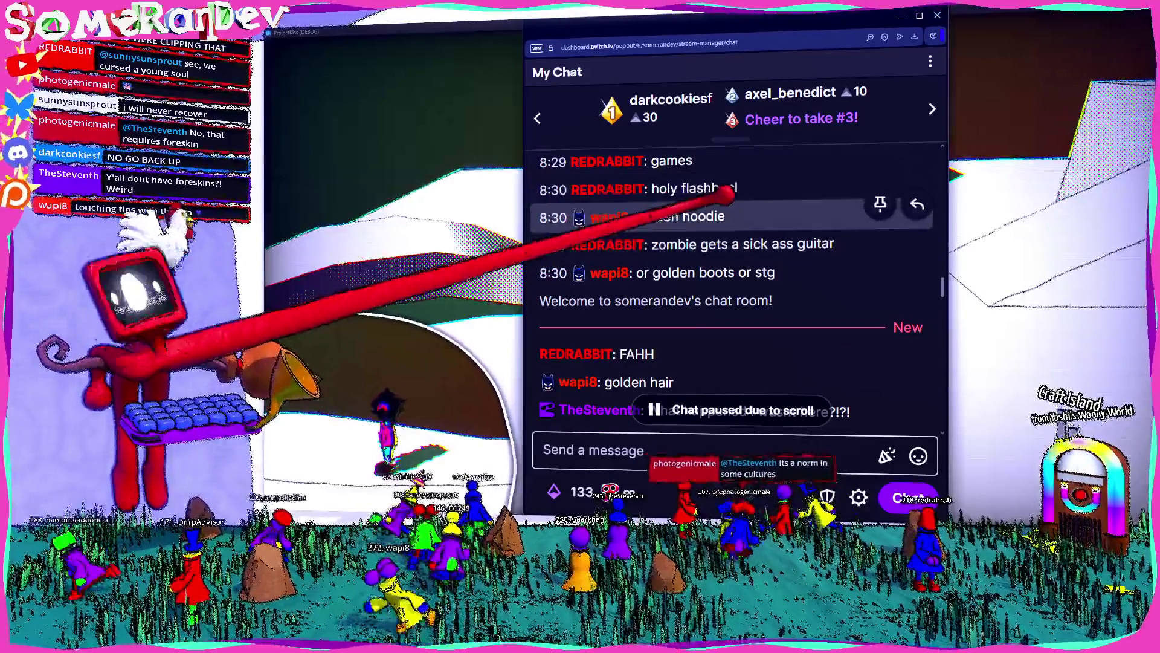
scroll(743, 224, down, 2)
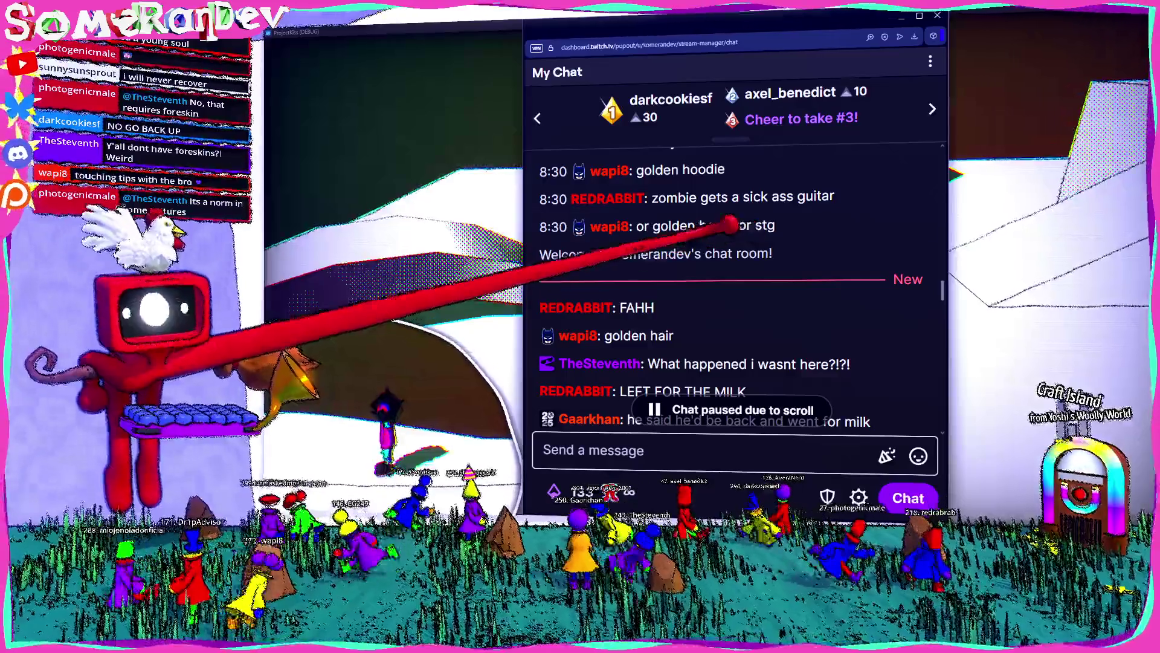
click(901, 15)
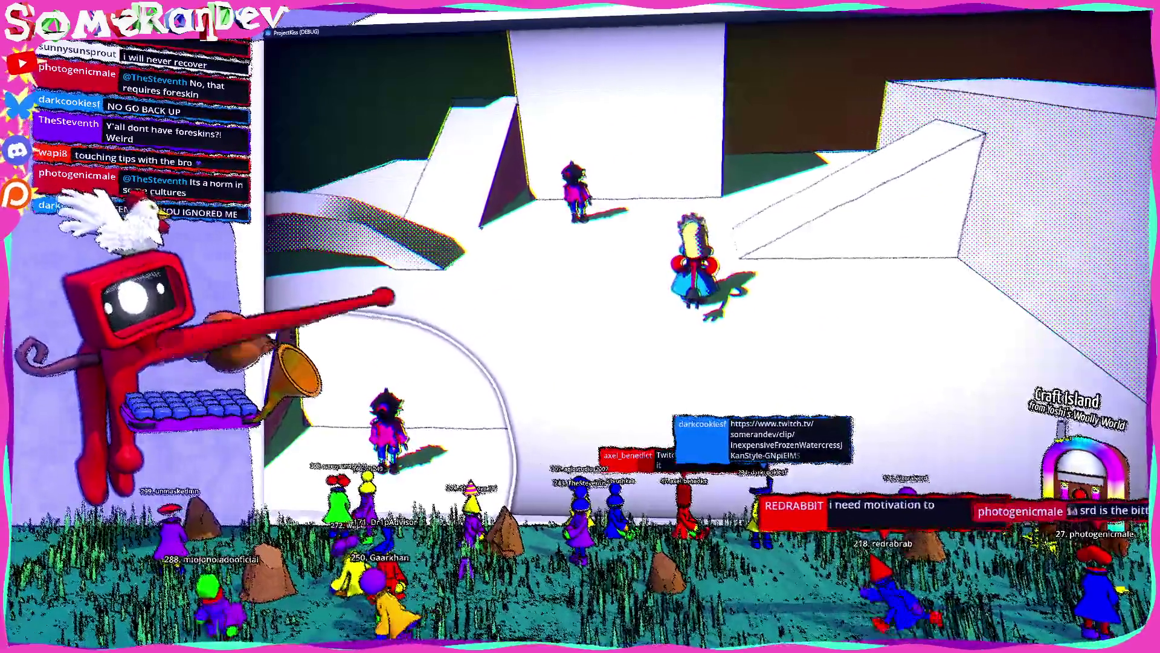
key(alt+Tab)
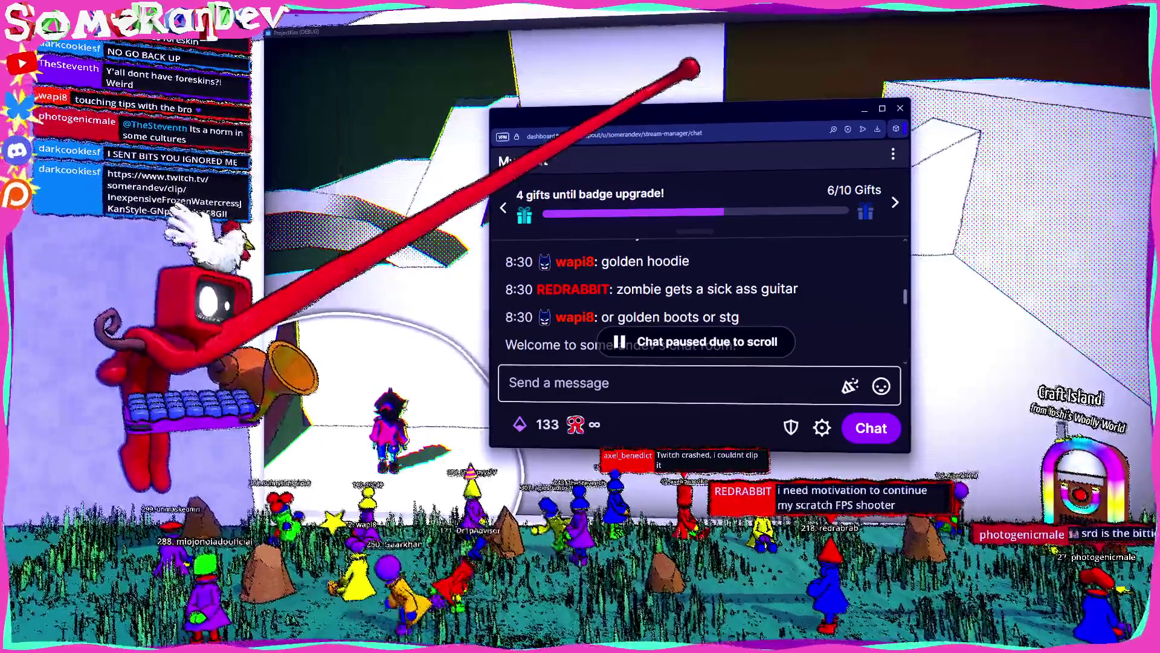
double_click(677, 95)
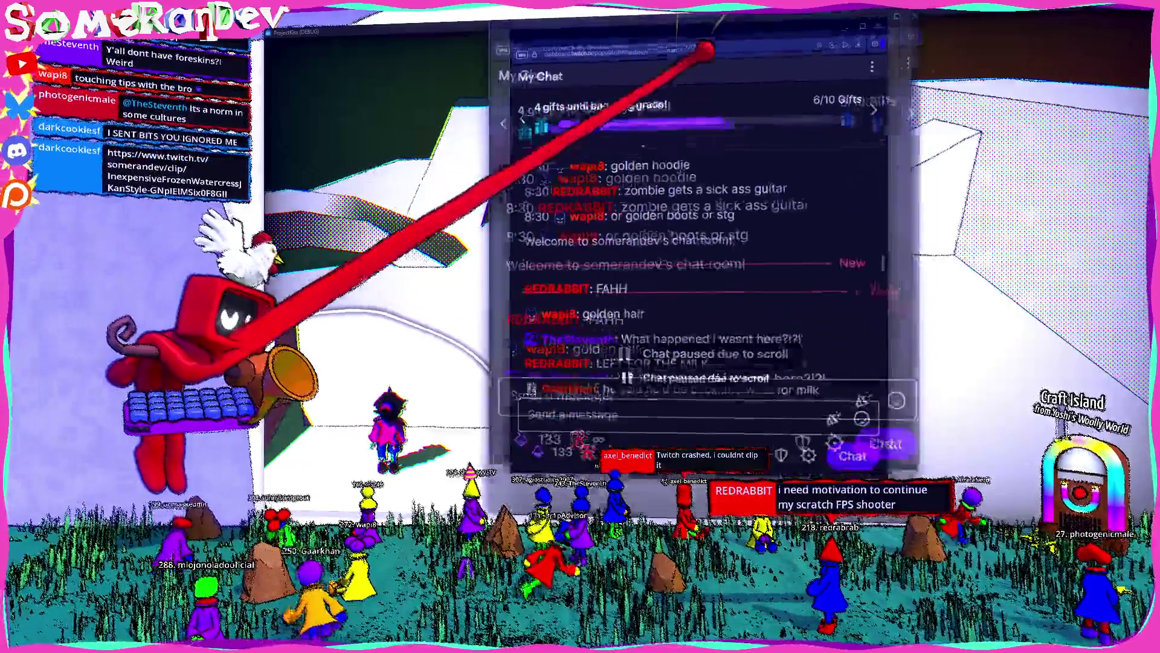
Scroll down through the chat to the suggestions about picking 'English U.K.' for a British-style plug
scroll(747, 158, down, 3)
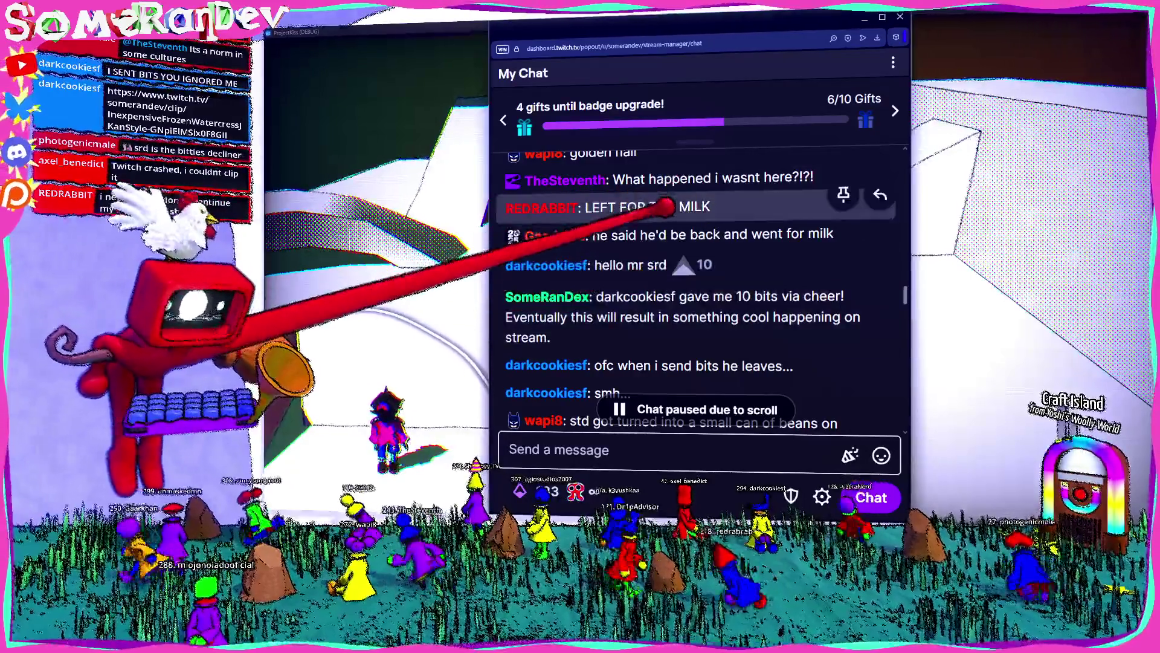
scroll(653, 236, down, 1)
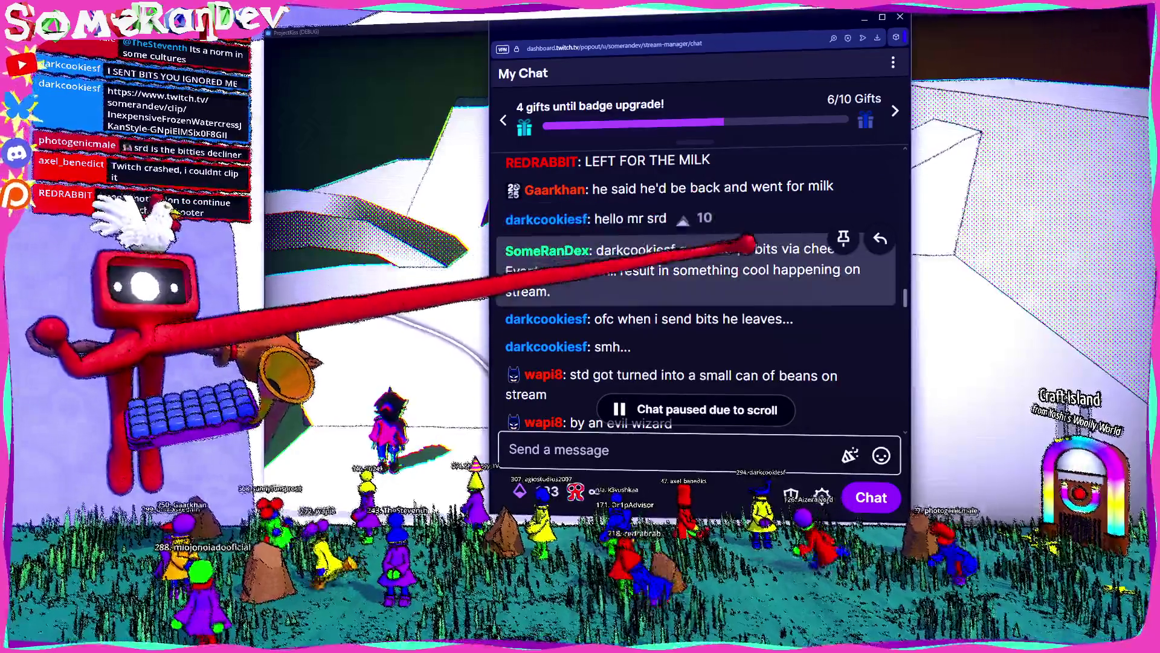
scroll(689, 231, down, 1)
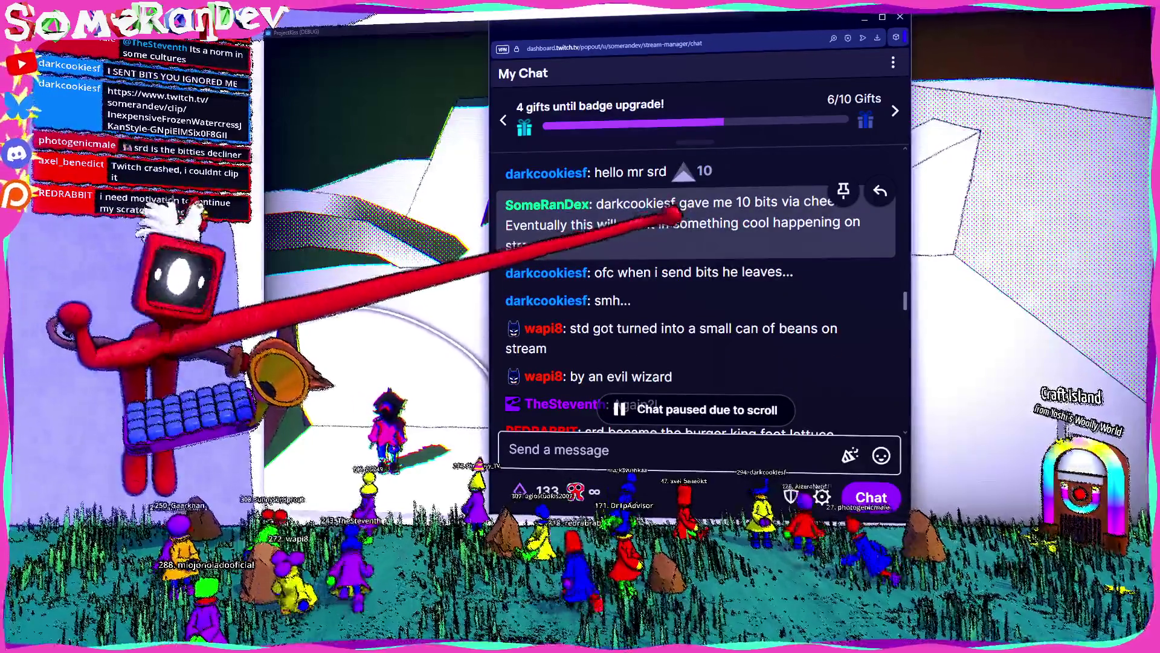
scroll(680, 211, down, 1)
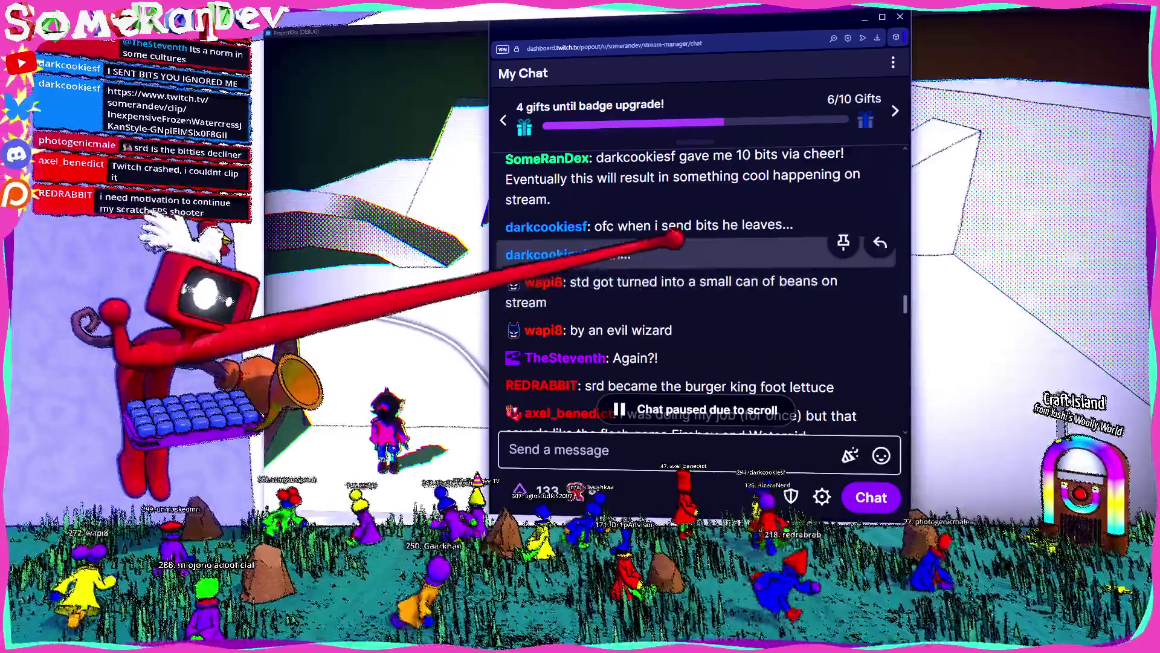
scroll(647, 259, down, 2)
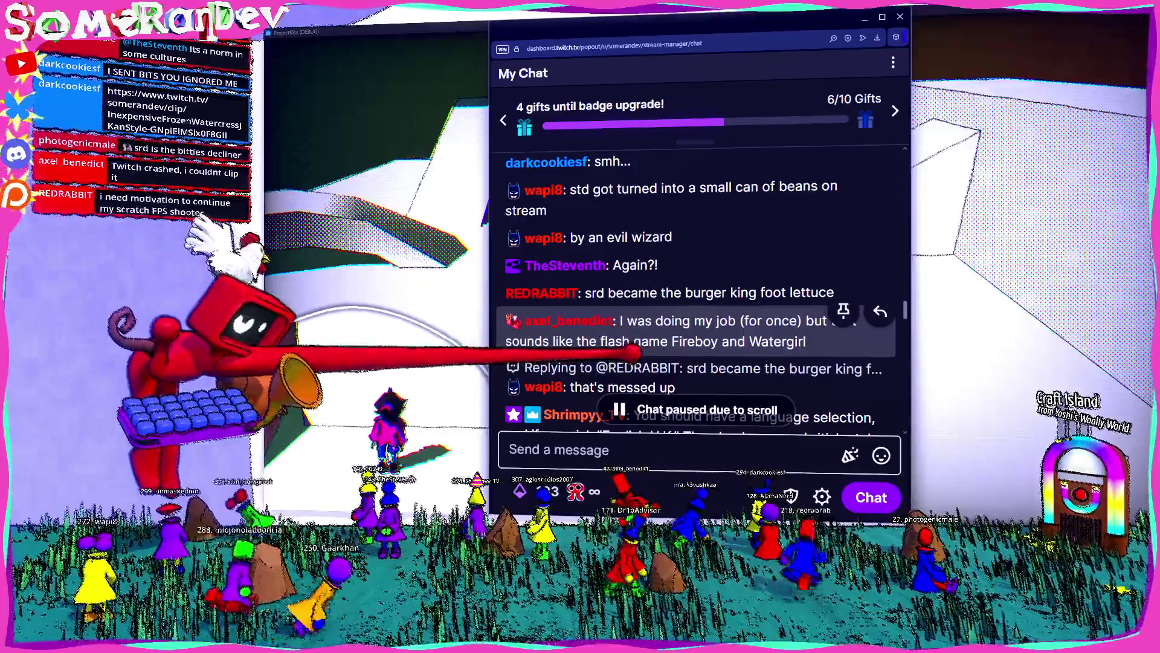
scroll(685, 327, down, 1)
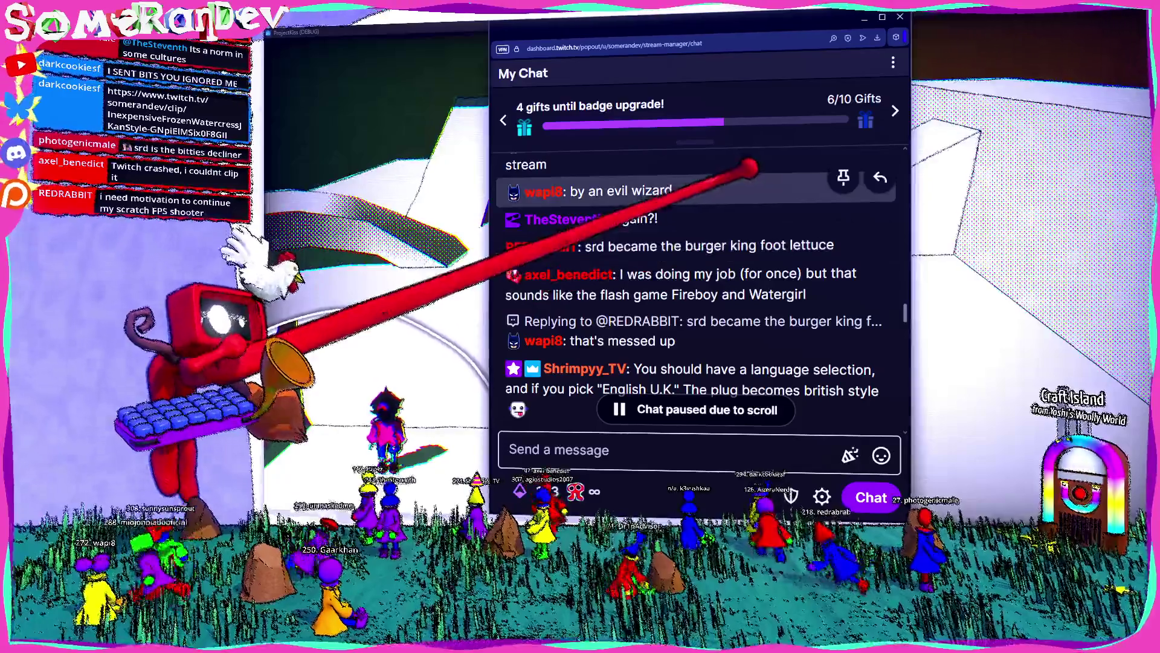
scroll(786, 230, down, 1)
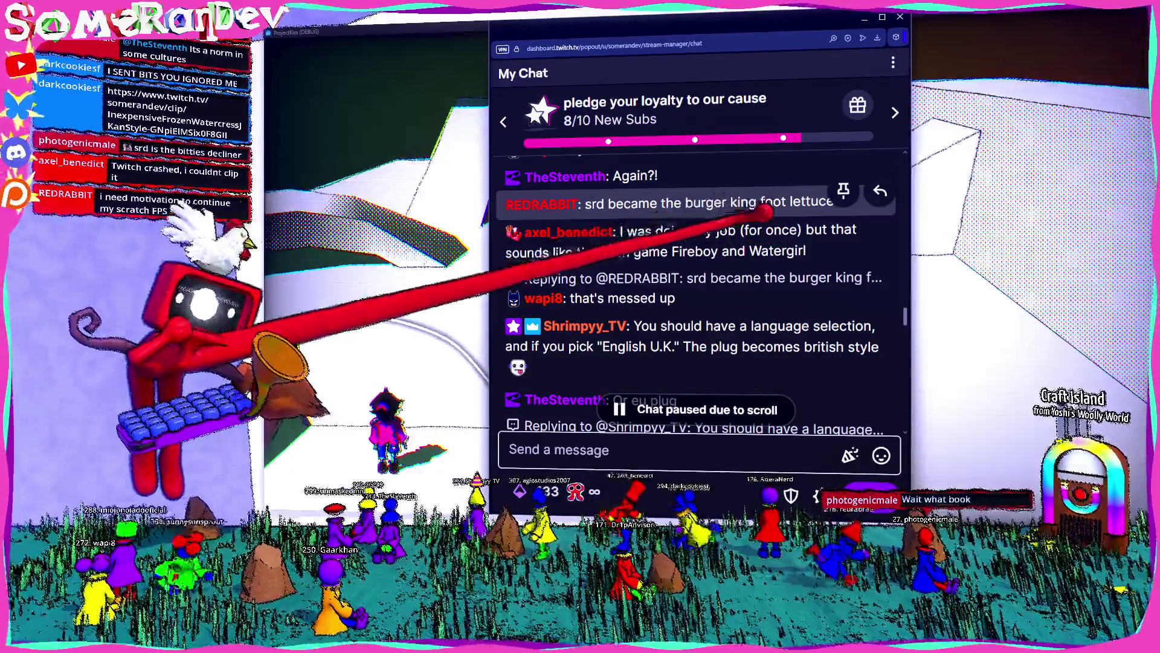
scroll(785, 266, down, 1)
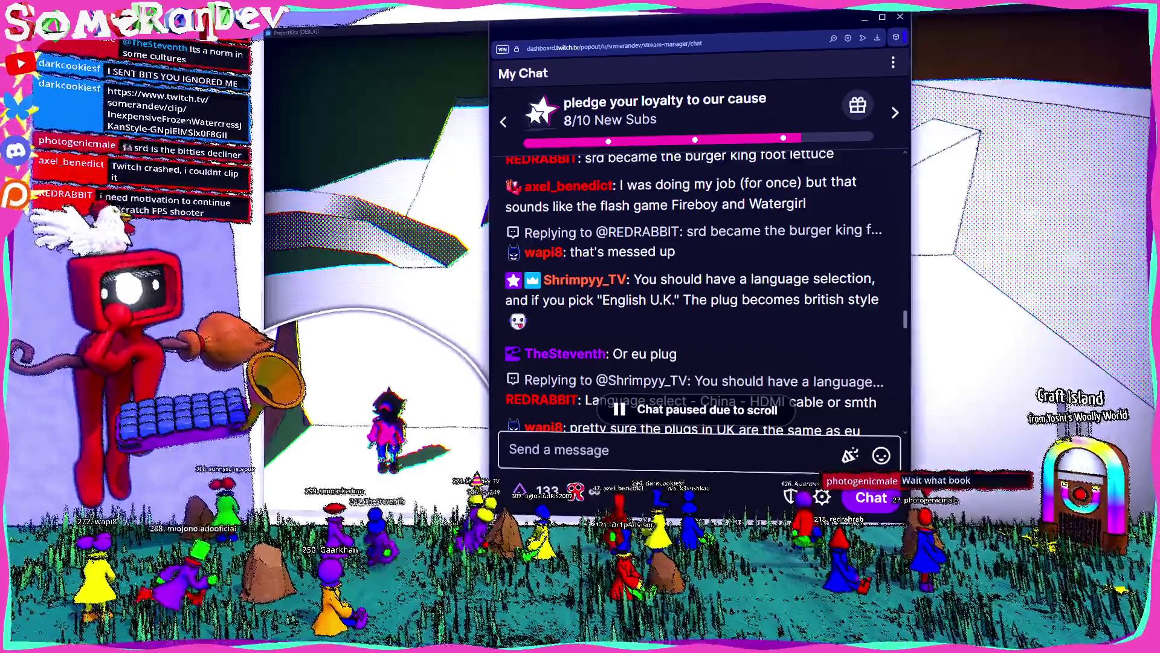
Select 'Fireboy and Watergirl' in a chat message, then return focus to the game window
double_click(758, 203)
drag(759, 203, 673, 205)
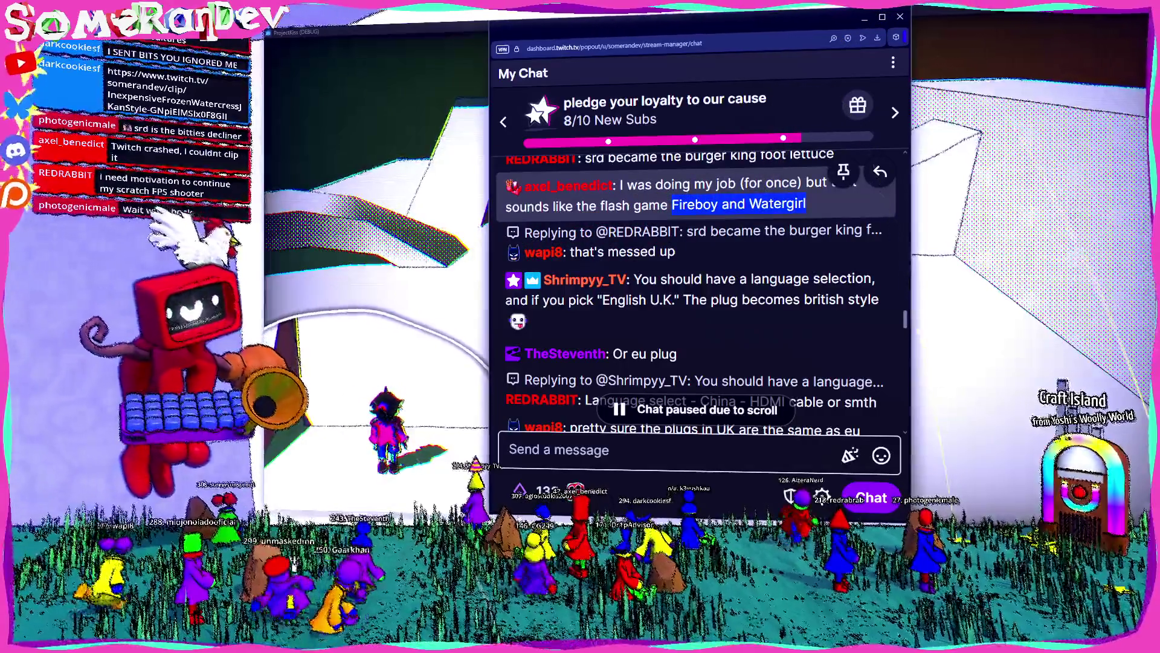
click(286, 487)
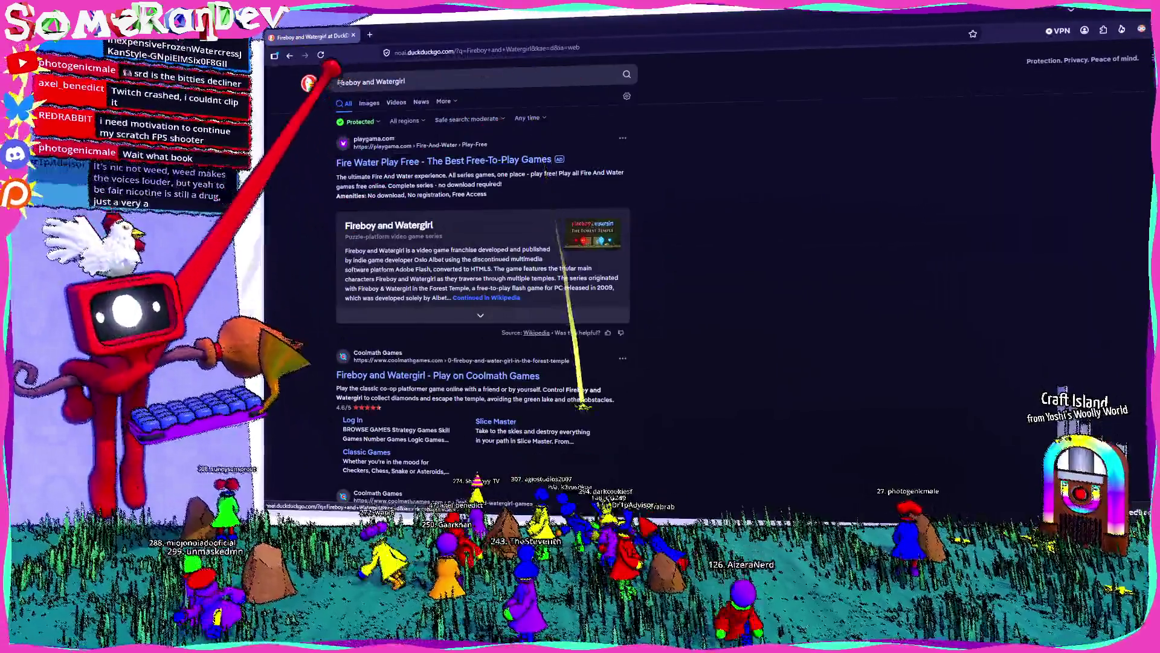
Show 'Fireboy and Watergirl' image results and preview the first result, a DeviantArt fan-art image
click(369, 103)
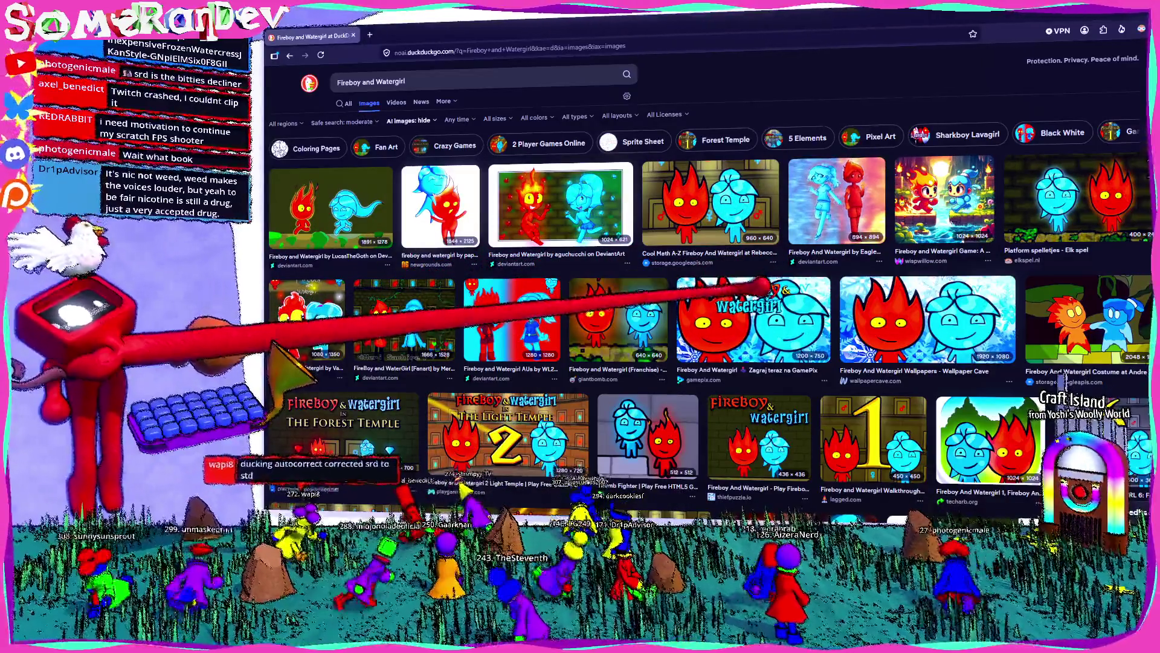
scroll(707, 272, down, 3)
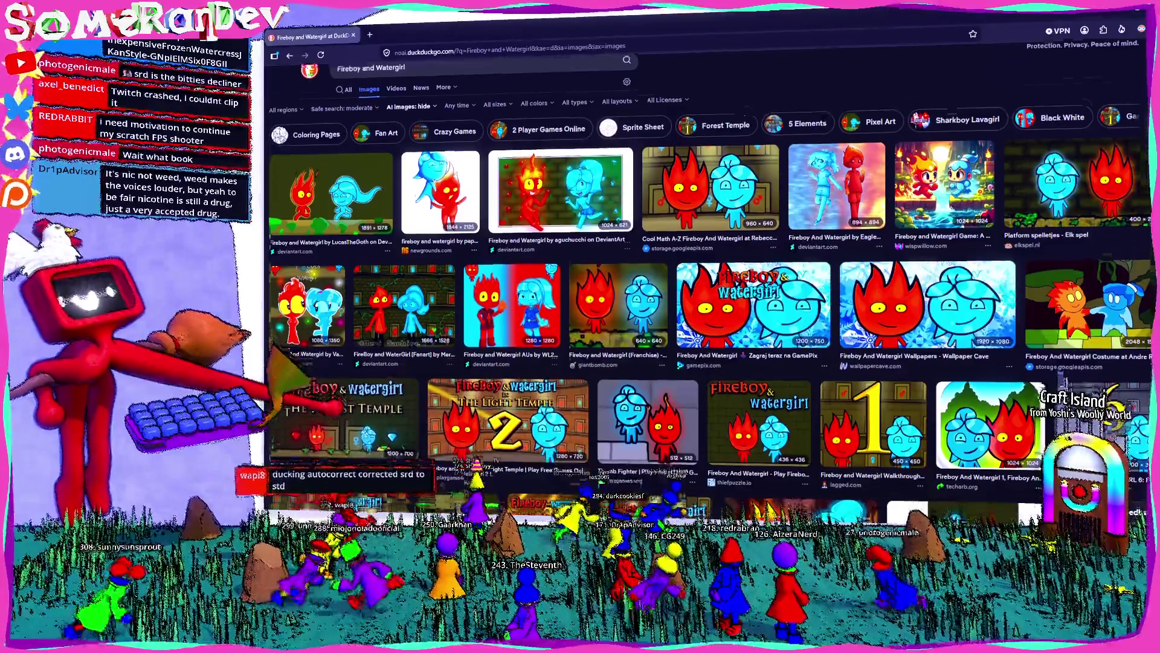
scroll(707, 272, down, 2)
scroll(707, 272, up, 4)
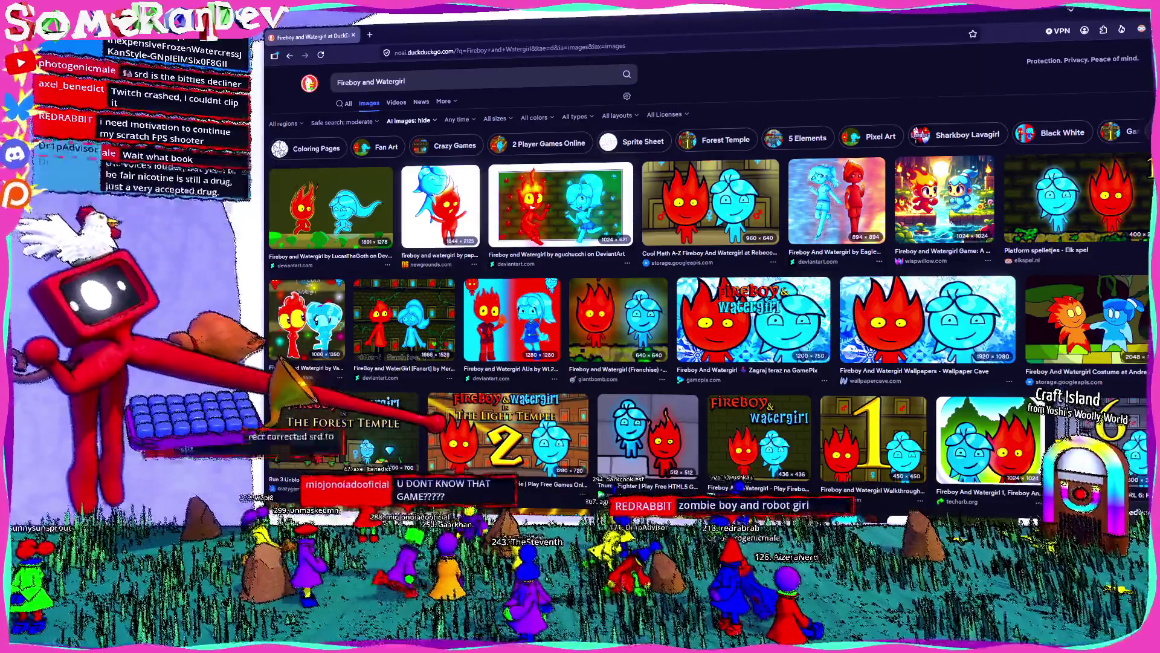
click(338, 211)
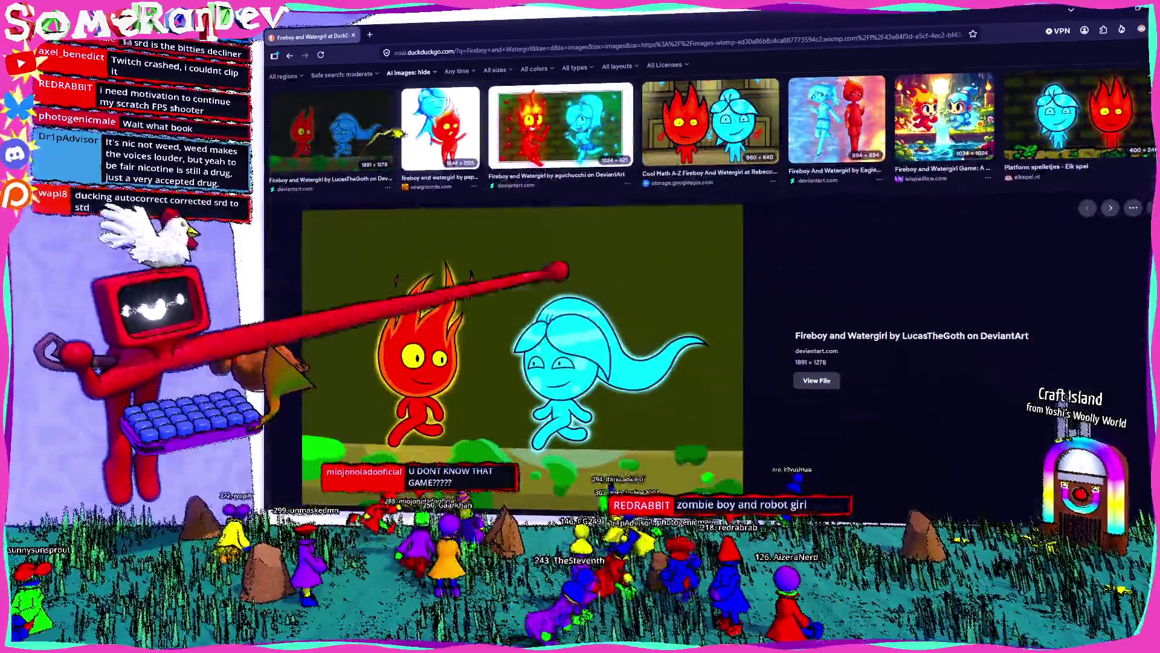
Dismiss the image browser, read the newer chat messages, then stop the running game
key(super+Down)
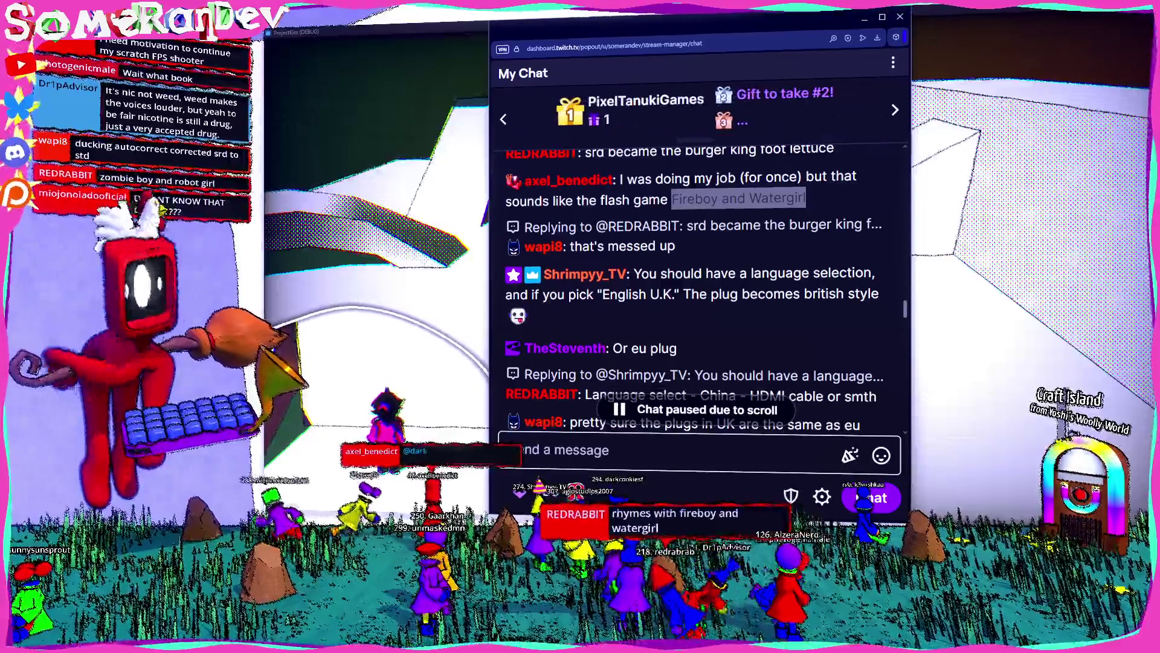
click(695, 236)
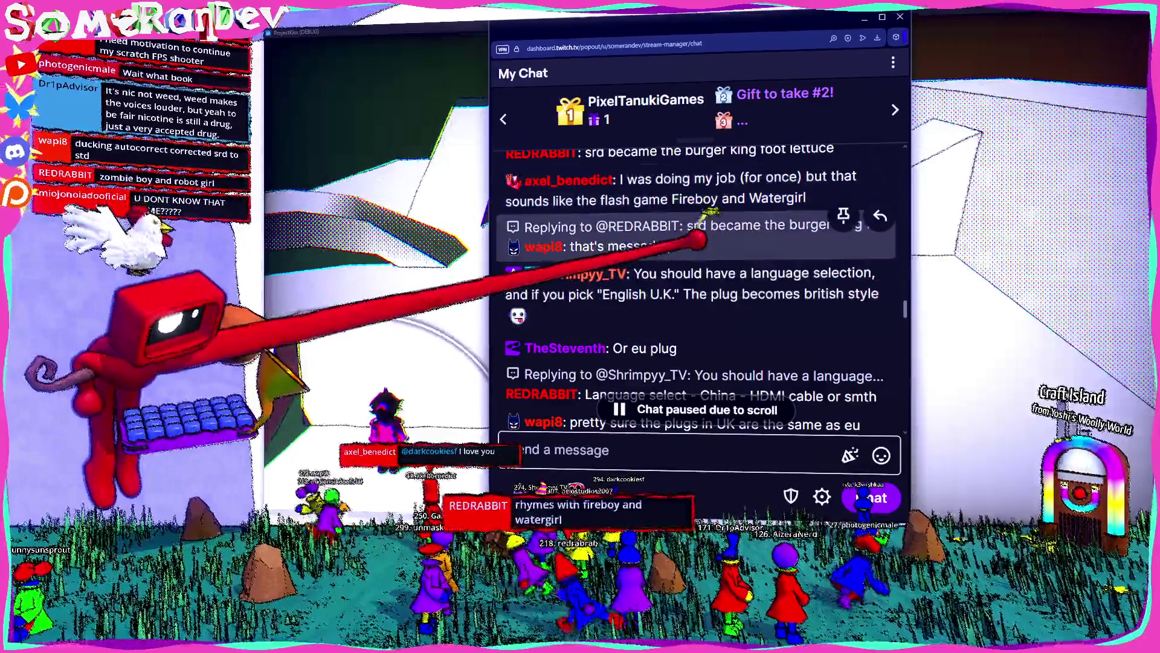
scroll(737, 193, down, 3)
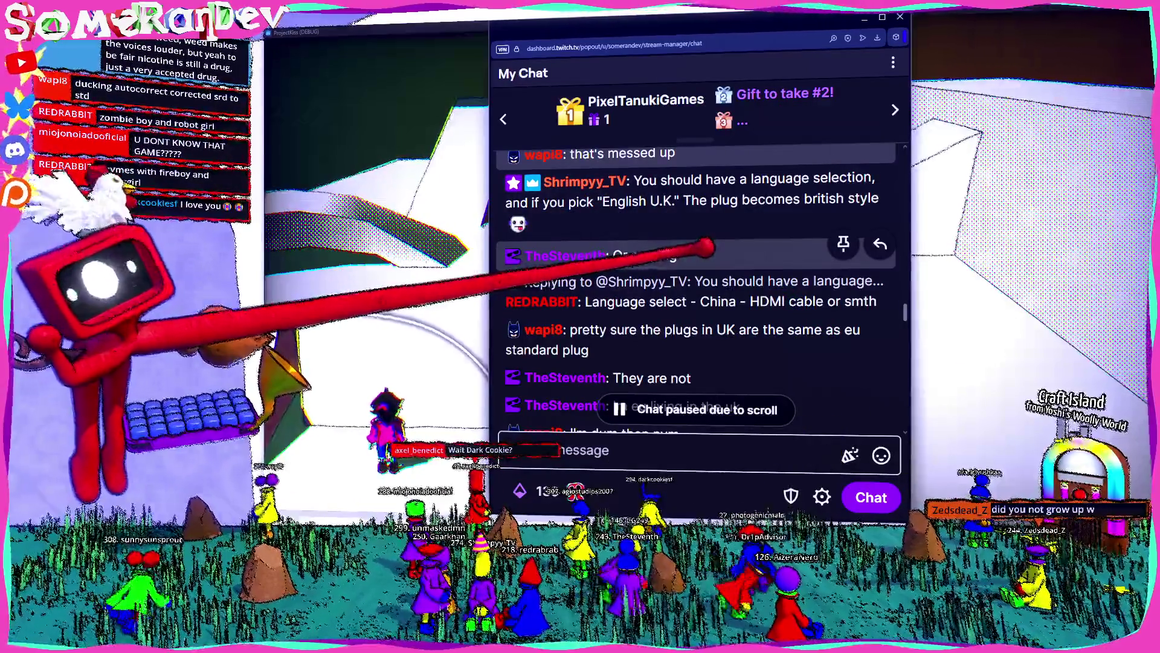
scroll(695, 254, up, 2)
drag(634, 226, 665, 253)
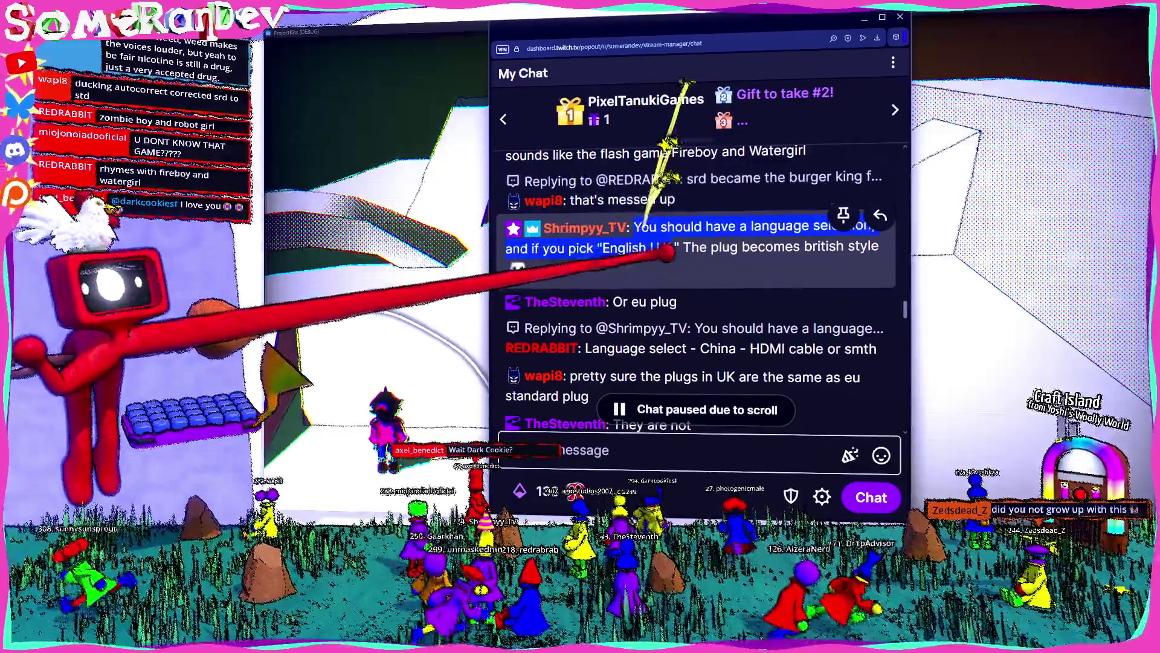
click(665, 252)
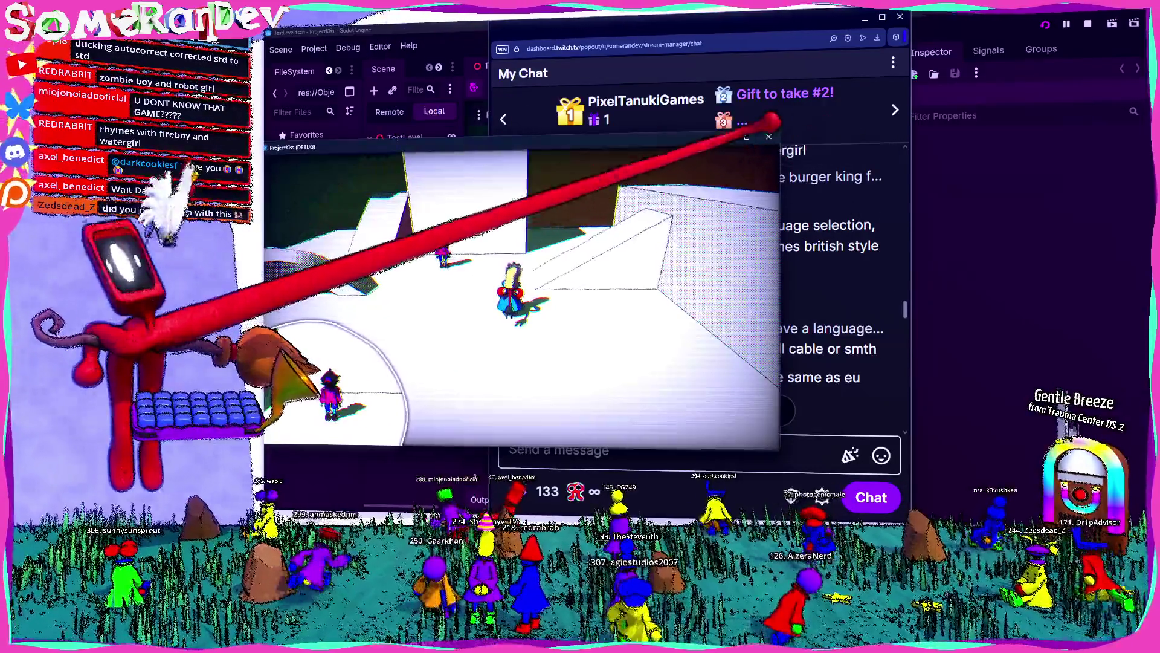
click(406, 20)
Create and open a new Todo text file in the KissRobo project folder
right_click(316, 370)
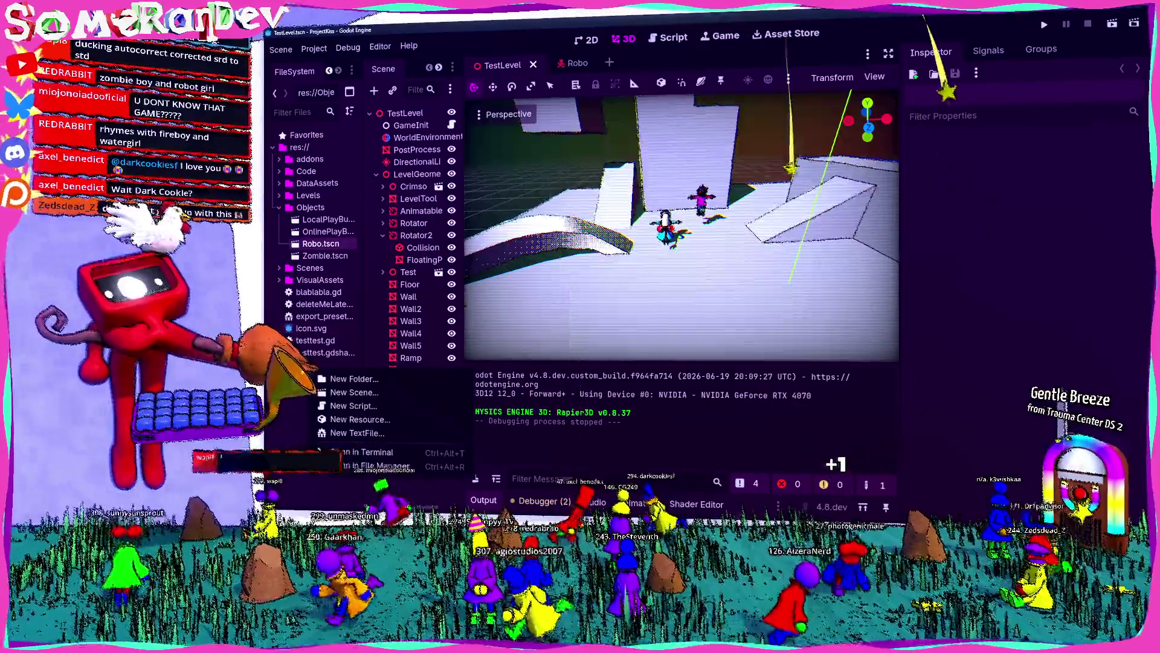
click(385, 466)
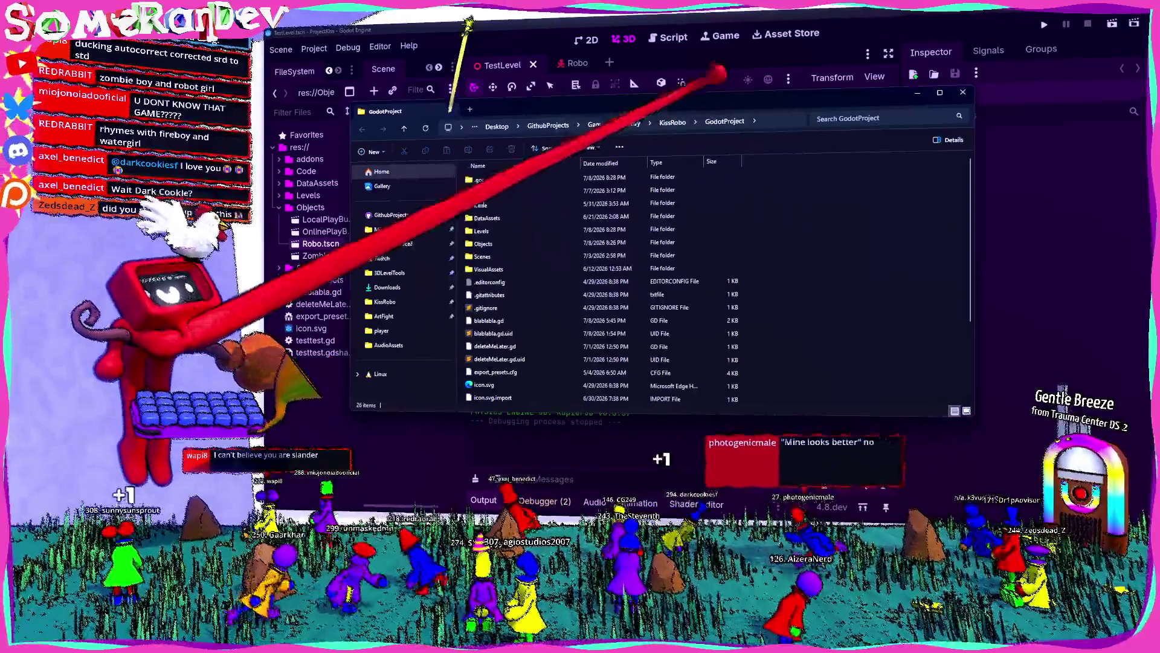
click(673, 122)
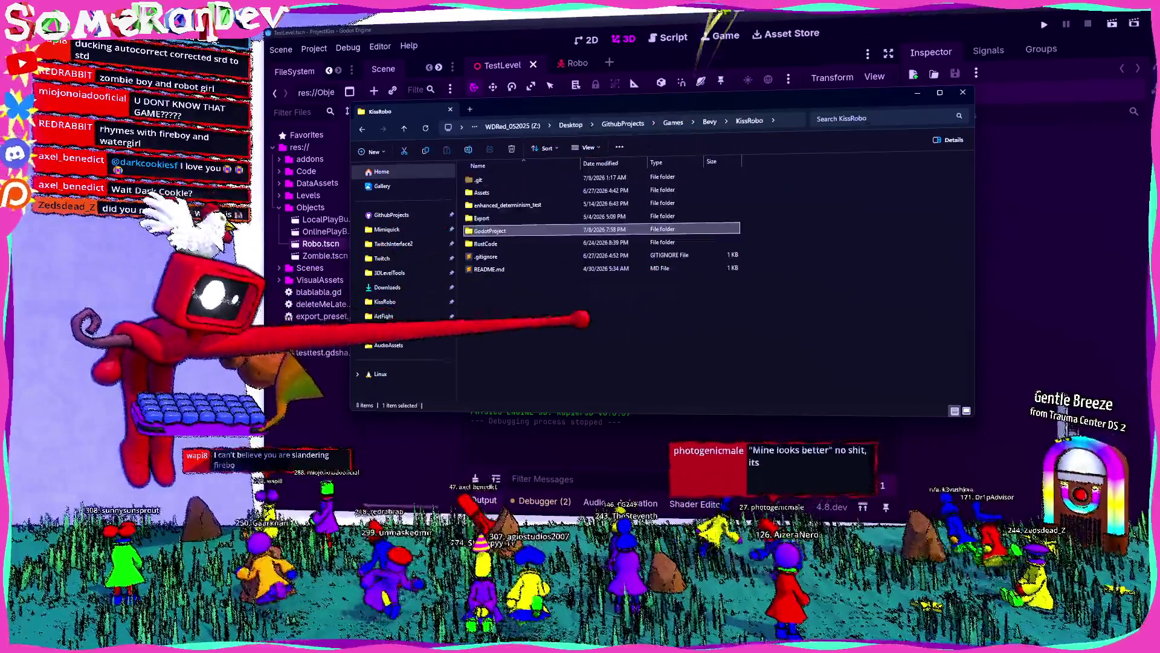
right_click(571, 316)
mouse_move(595, 372)
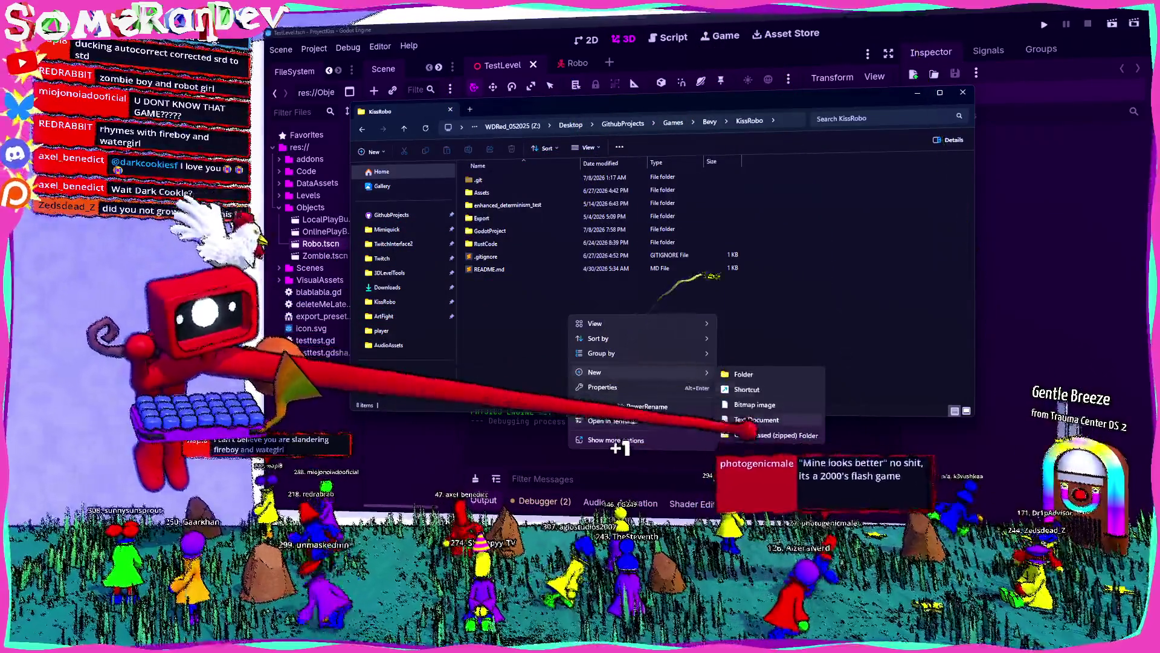
click(771, 413)
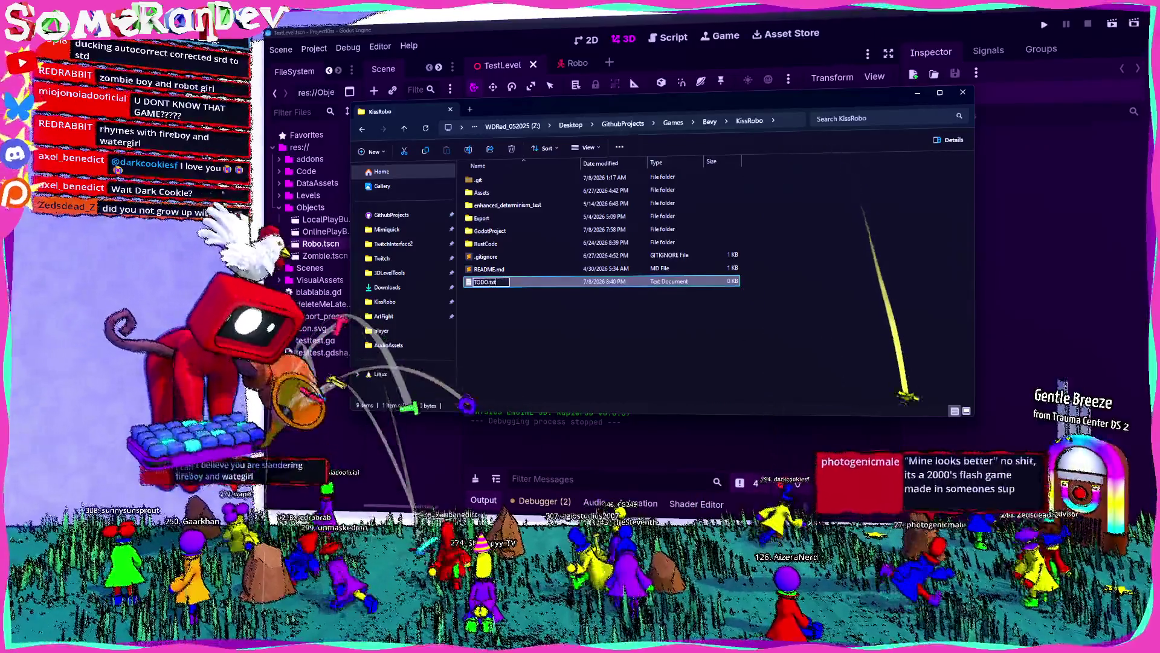
text(Todo)
key(Return)
key(Return)
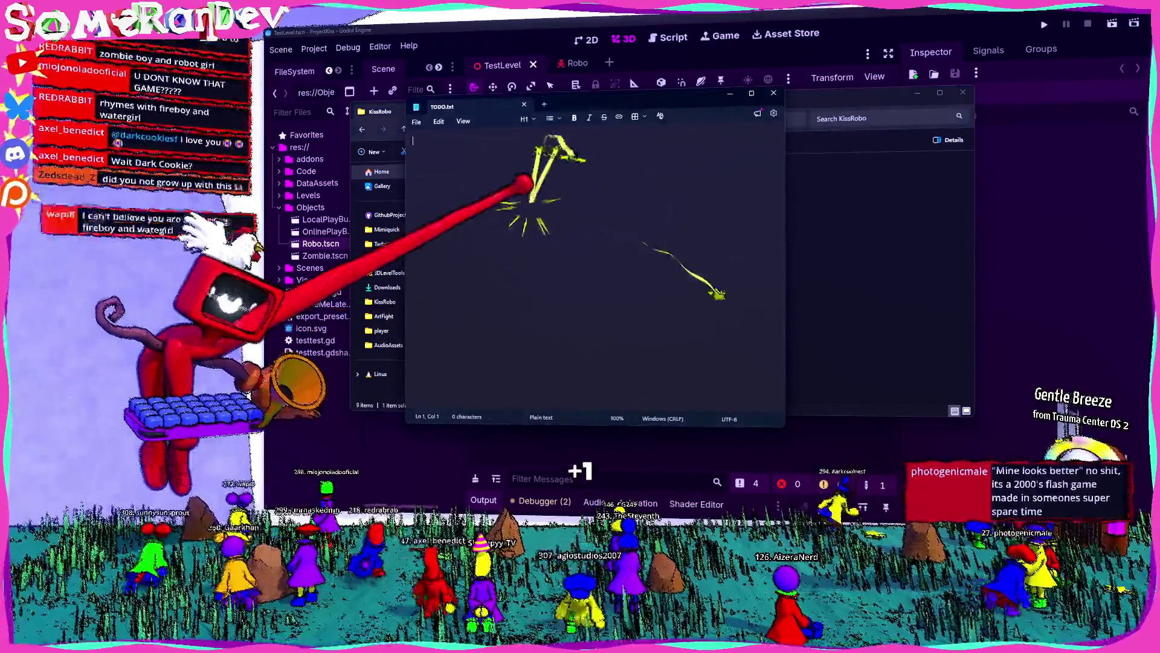
Write the plug-shape note, correct 'HGave' to 'Have', and close Notepad and File Explorer
text(HGave the plug b)
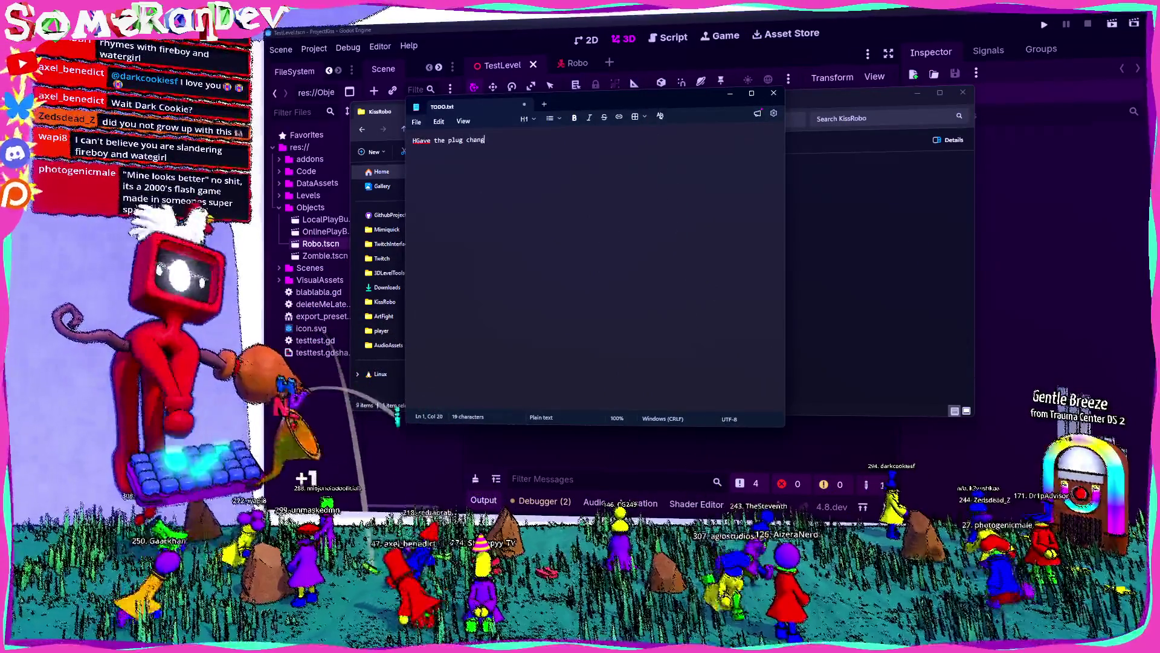
text(hape)
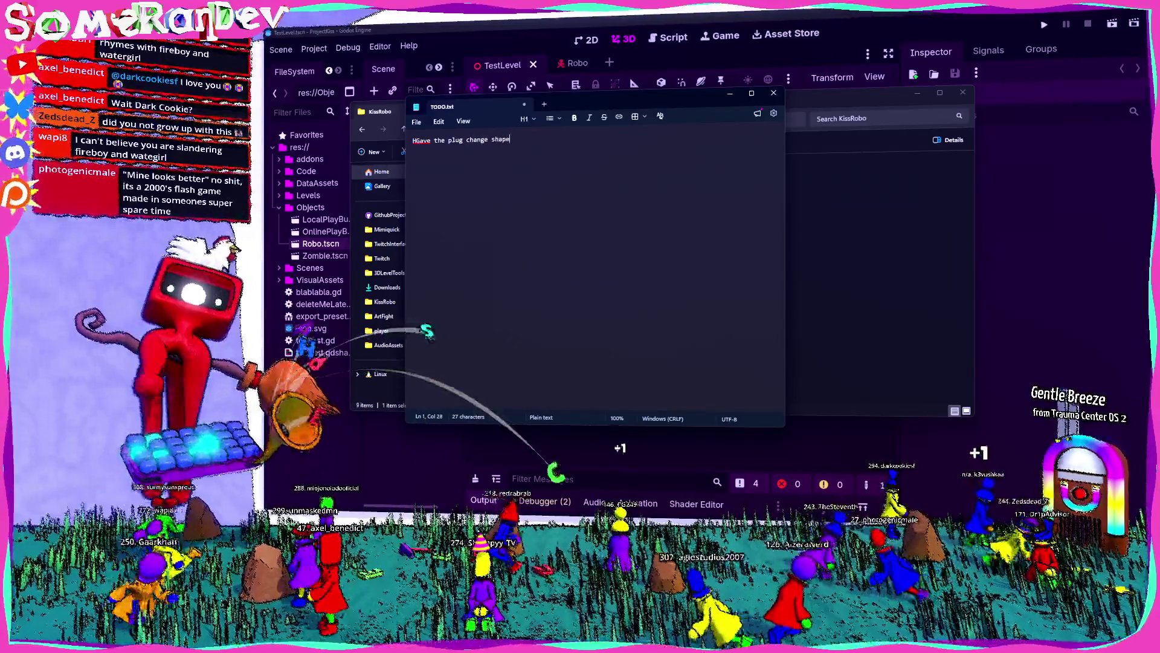
text( based on the language option)
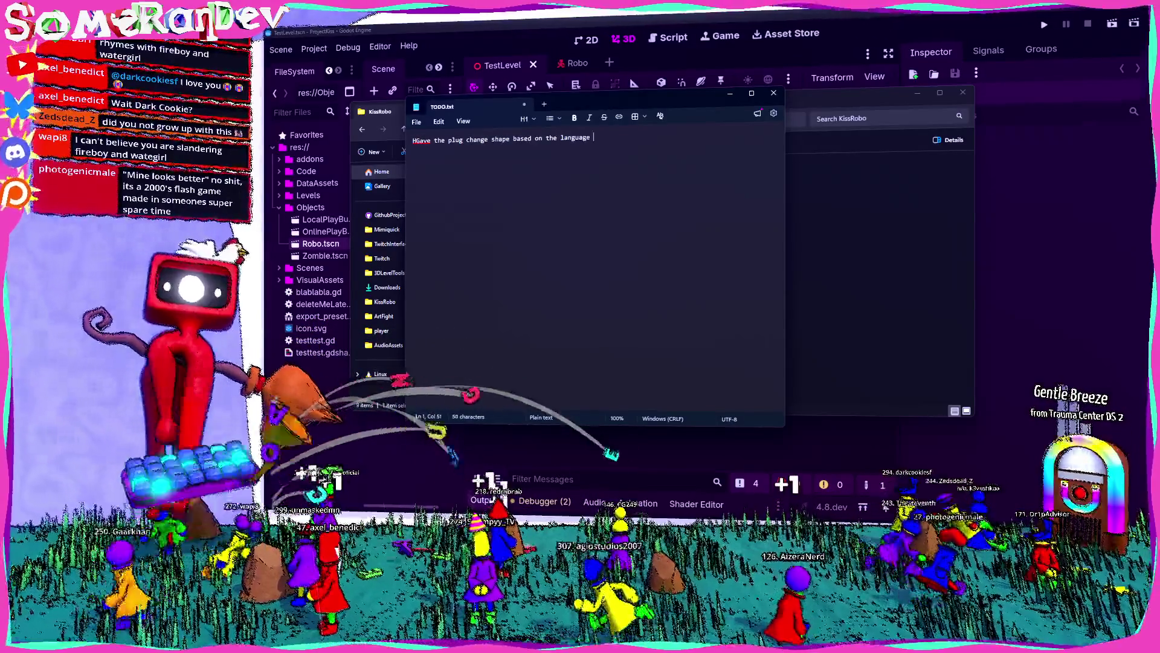
click(424, 141)
click(420, 156)
key(End)
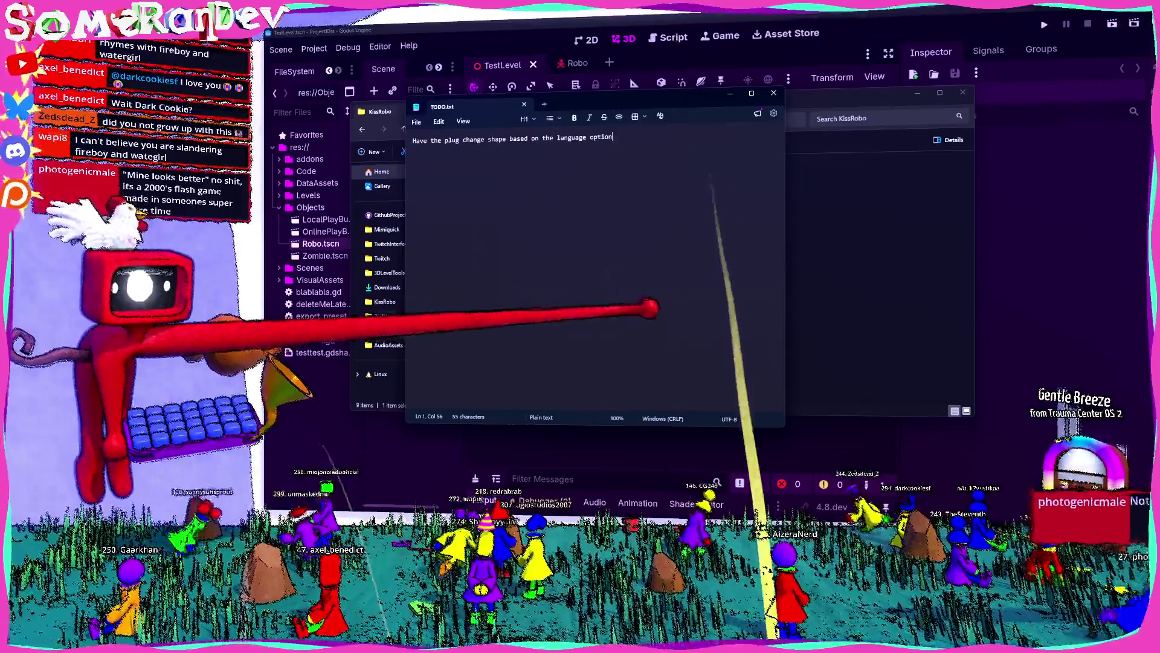
click(773, 93)
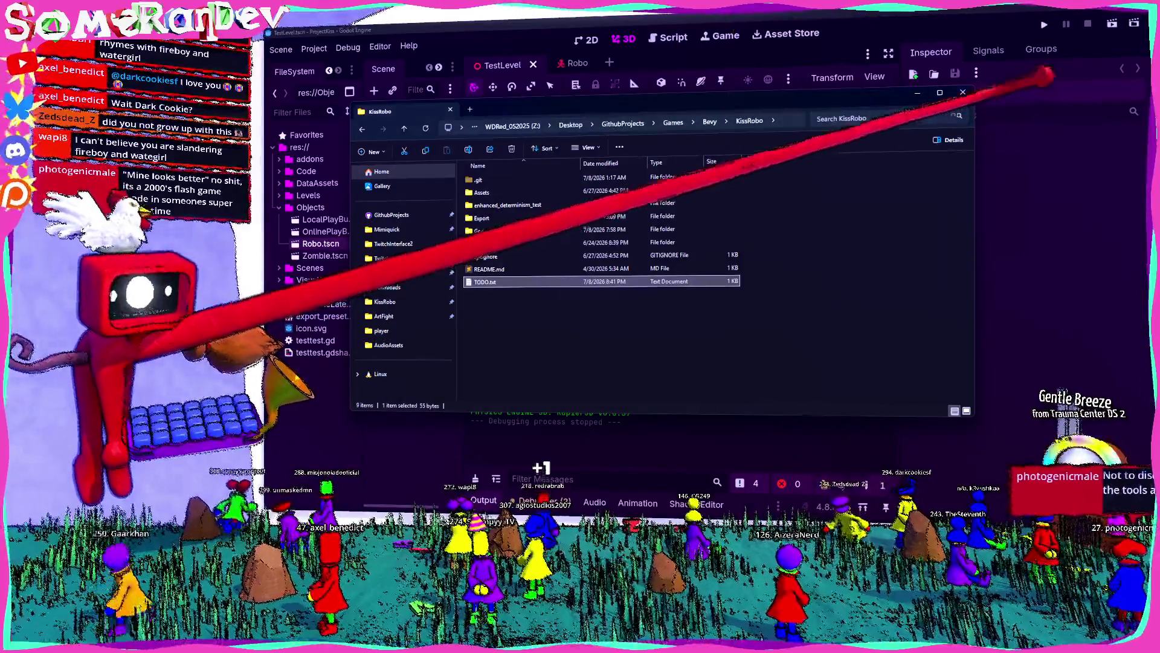
click(962, 93)
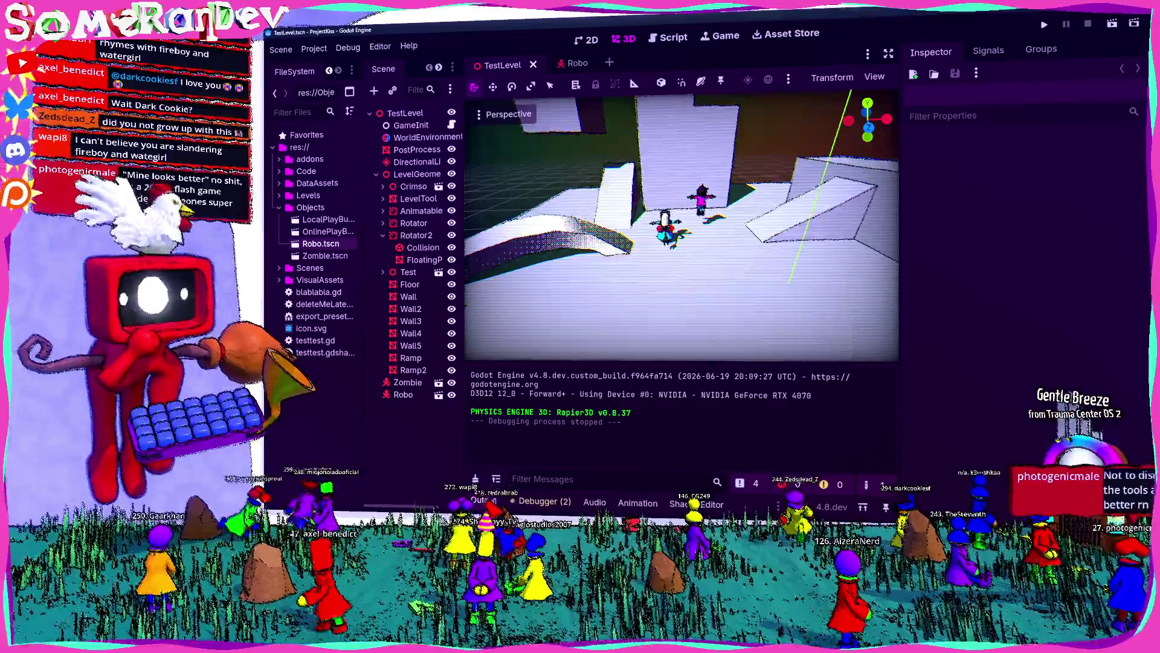
Bring the Twitch chat forward and scroll to the language-select message, selecting then clearing it
key(alt+Tab)
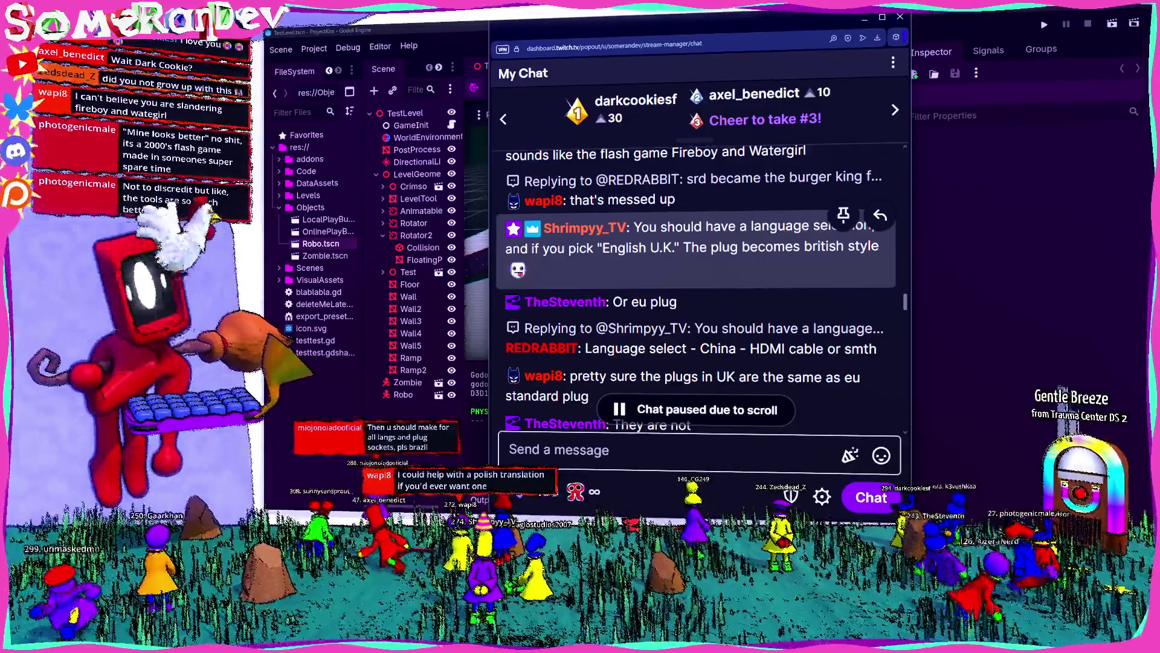
scroll(758, 336, down, 3)
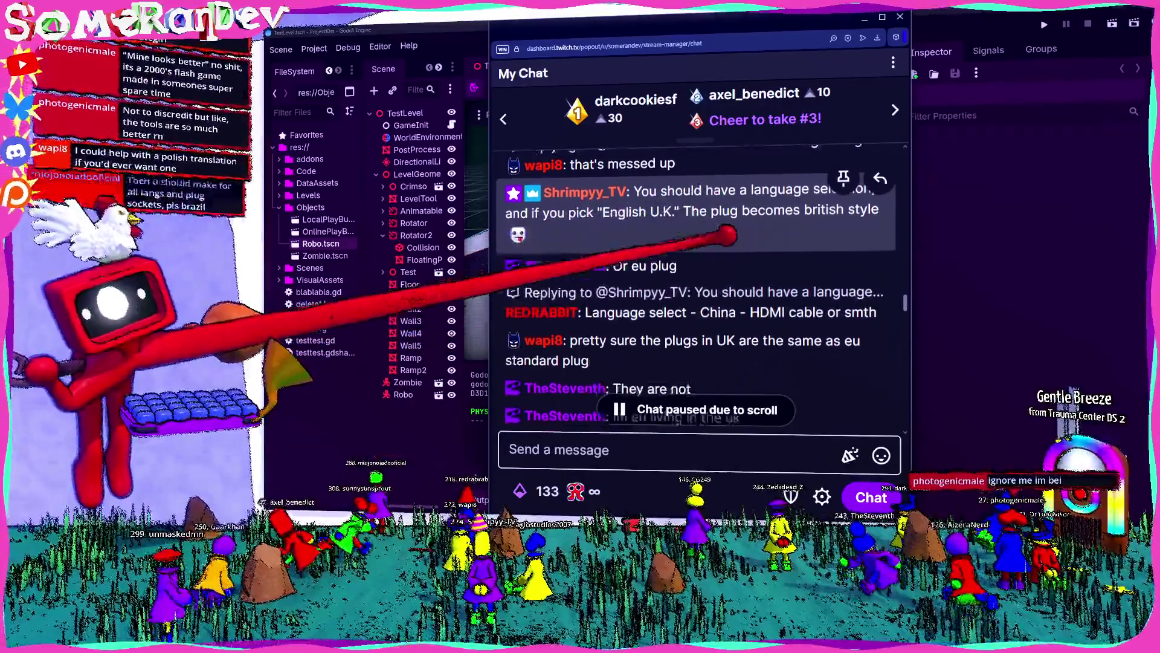
scroll(759, 337, down, 2)
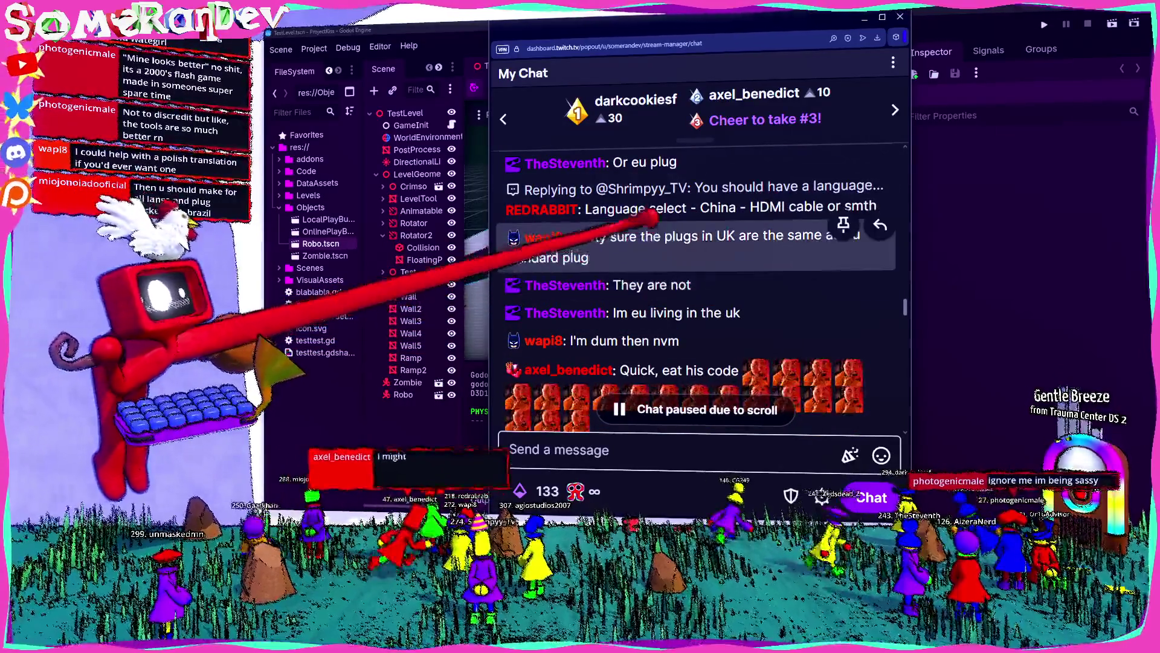
scroll(759, 254, down, 2)
scroll(759, 254, up, 2)
drag(585, 208, 823, 208)
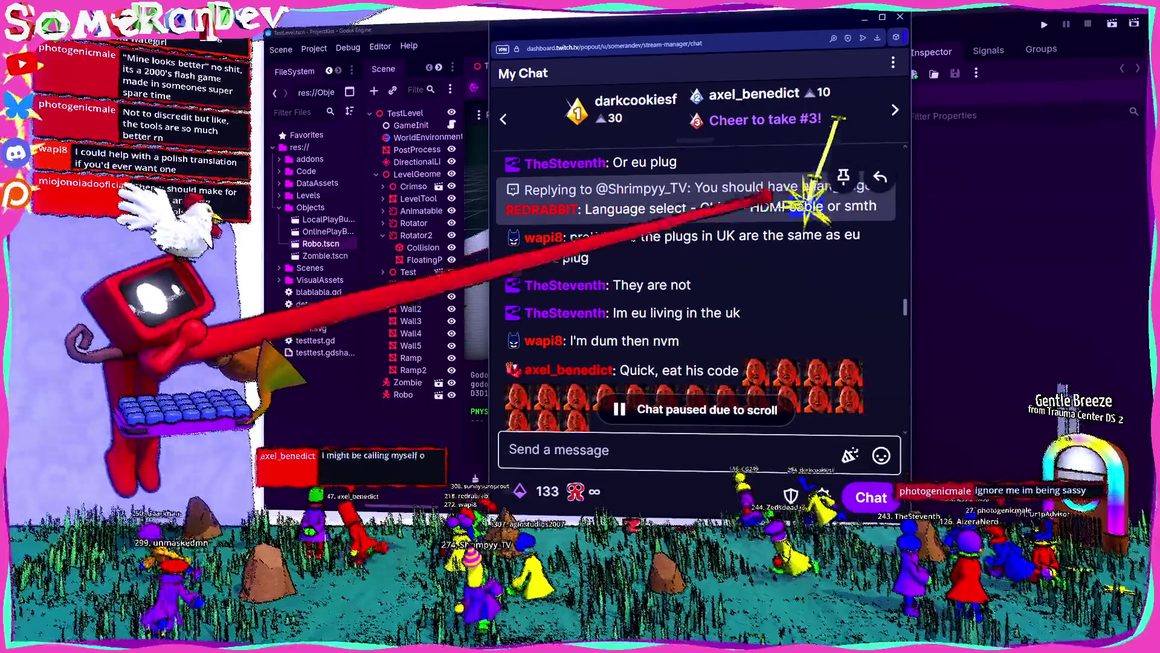
click(823, 207)
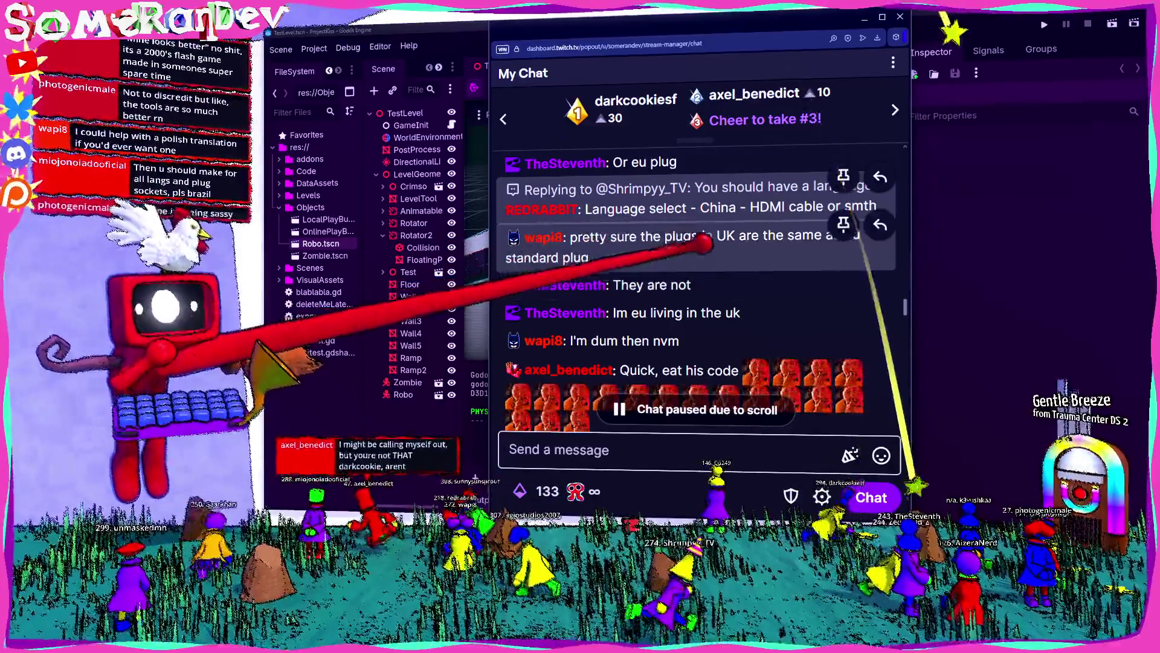
Read on down the chat to the first-timer's 'hi' and 'see, we cursed a young soul'
scroll(774, 241, down, 2)
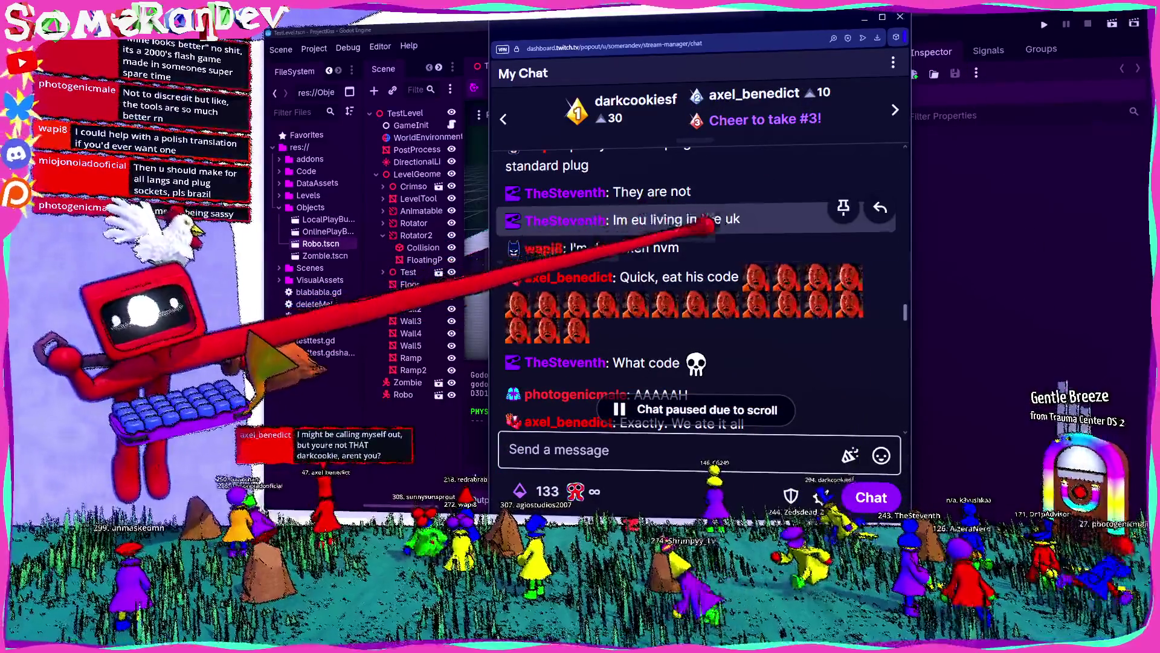
scroll(695, 266, down, 3)
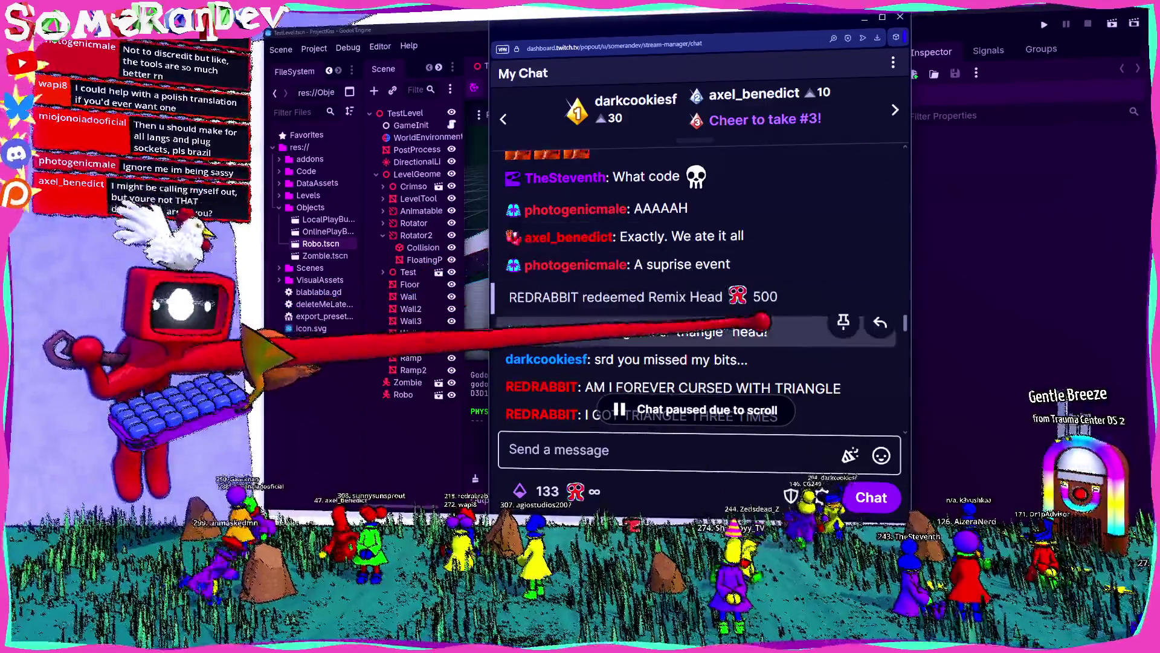
scroll(767, 178, up, 1)
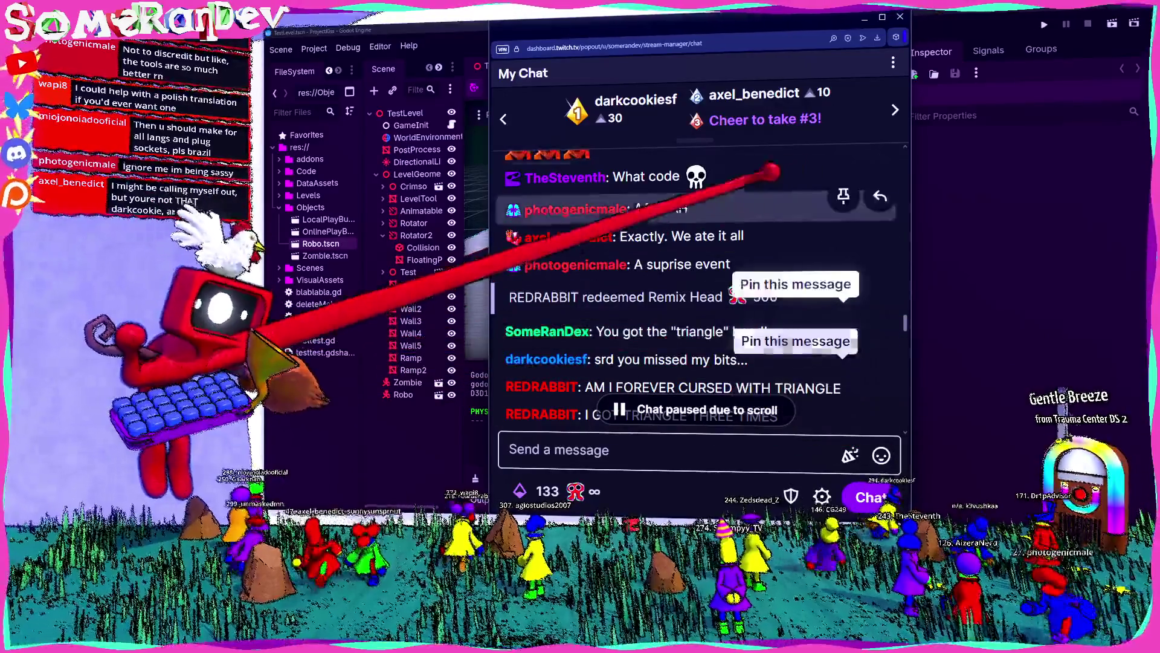
scroll(695, 222, down, 3)
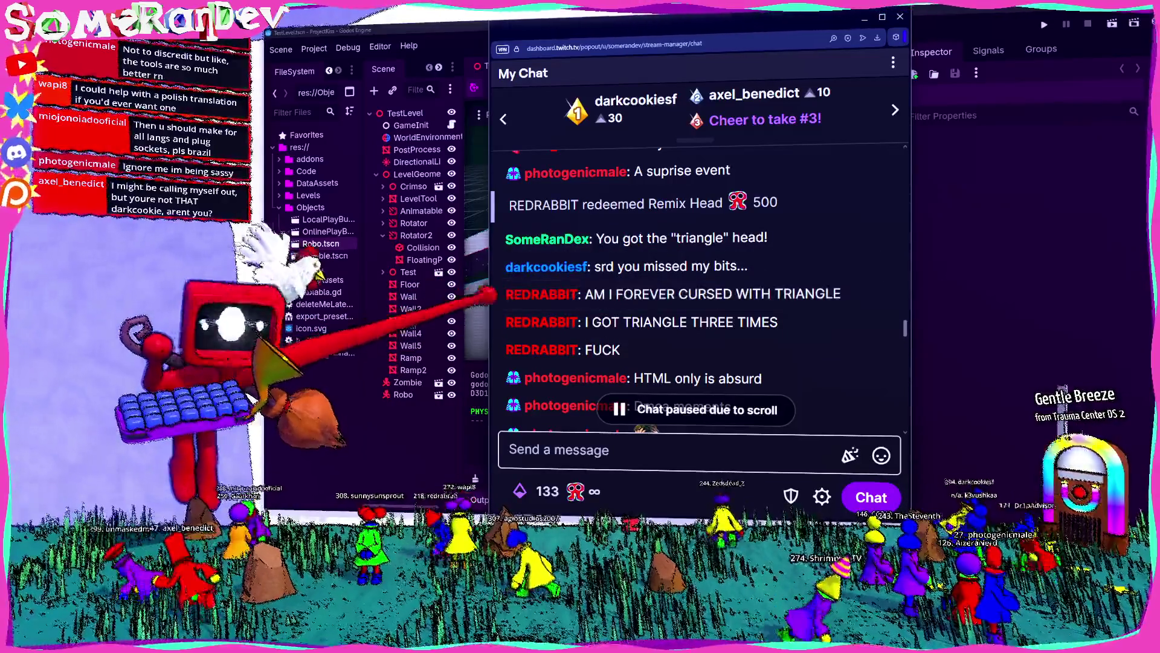
scroll(495, 295, up, 5)
scroll(665, 285, down, 5)
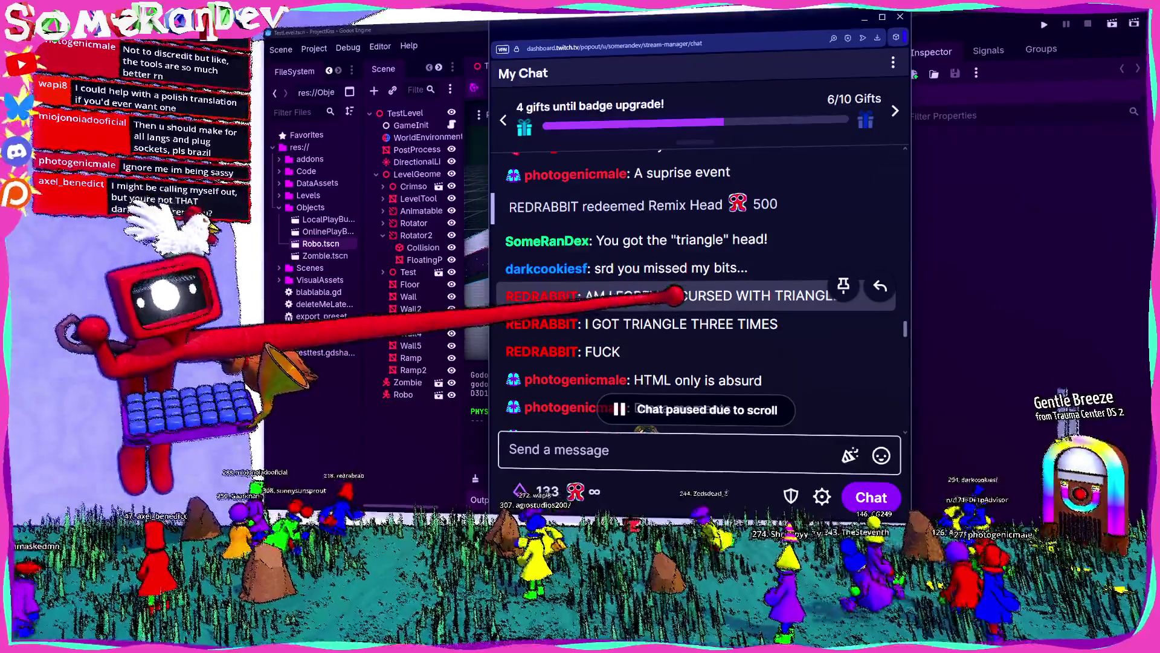
scroll(695, 242, down, 1)
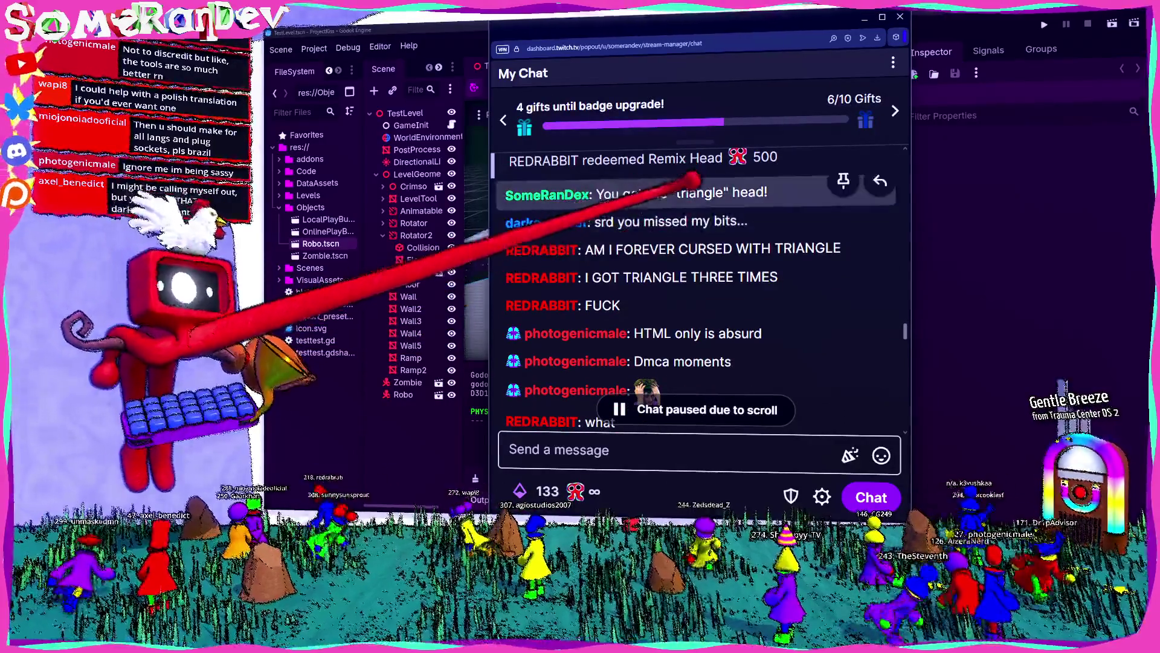
scroll(648, 268, up, 12)
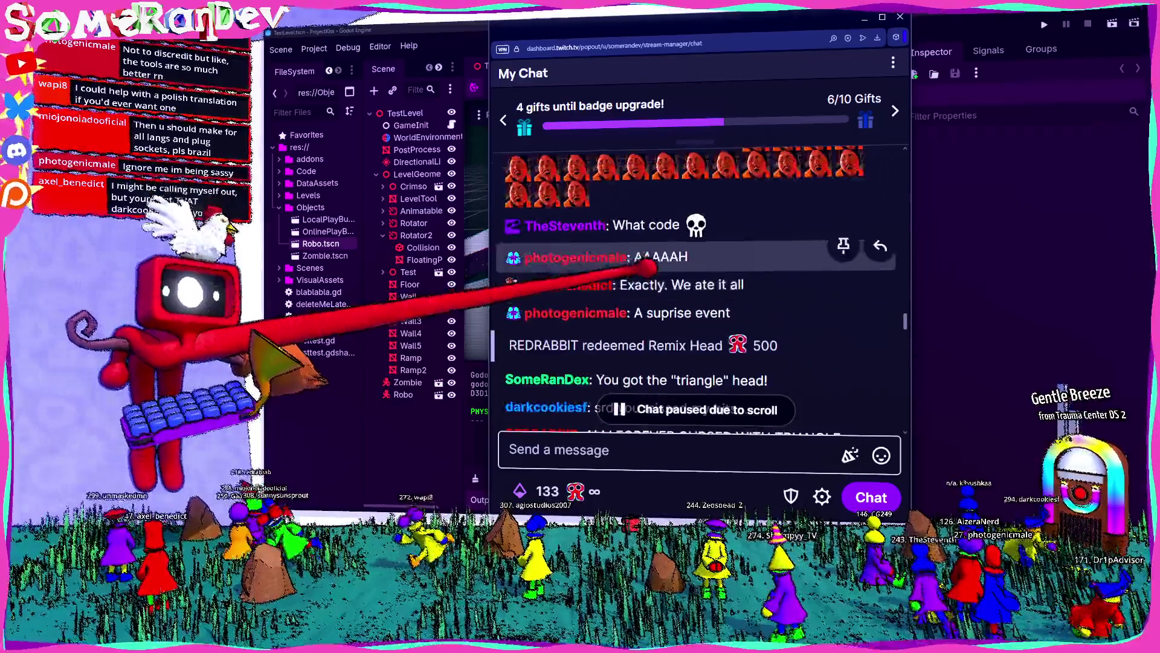
scroll(671, 294, down, 10)
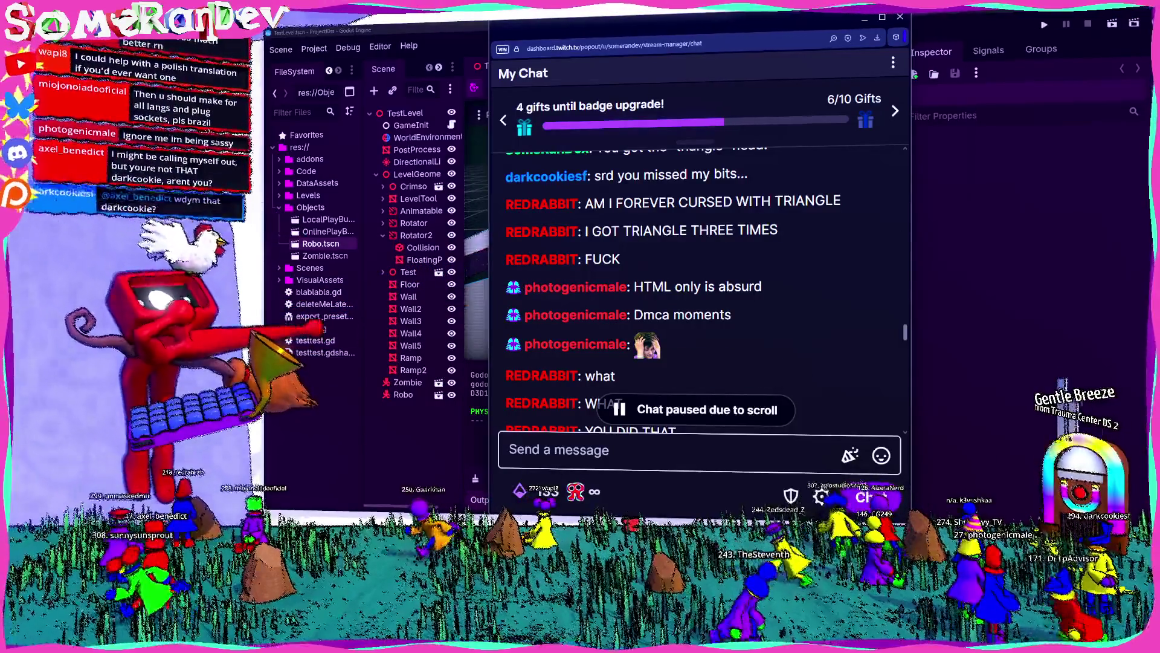
scroll(715, 254, down, 3)
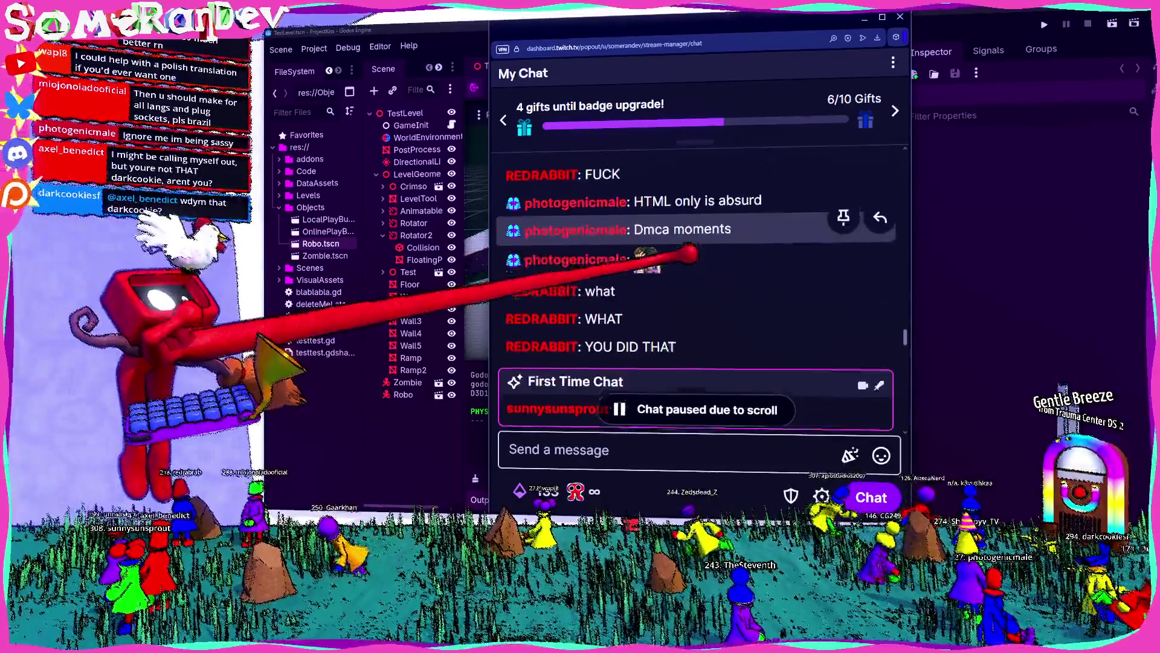
scroll(715, 254, down, 2)
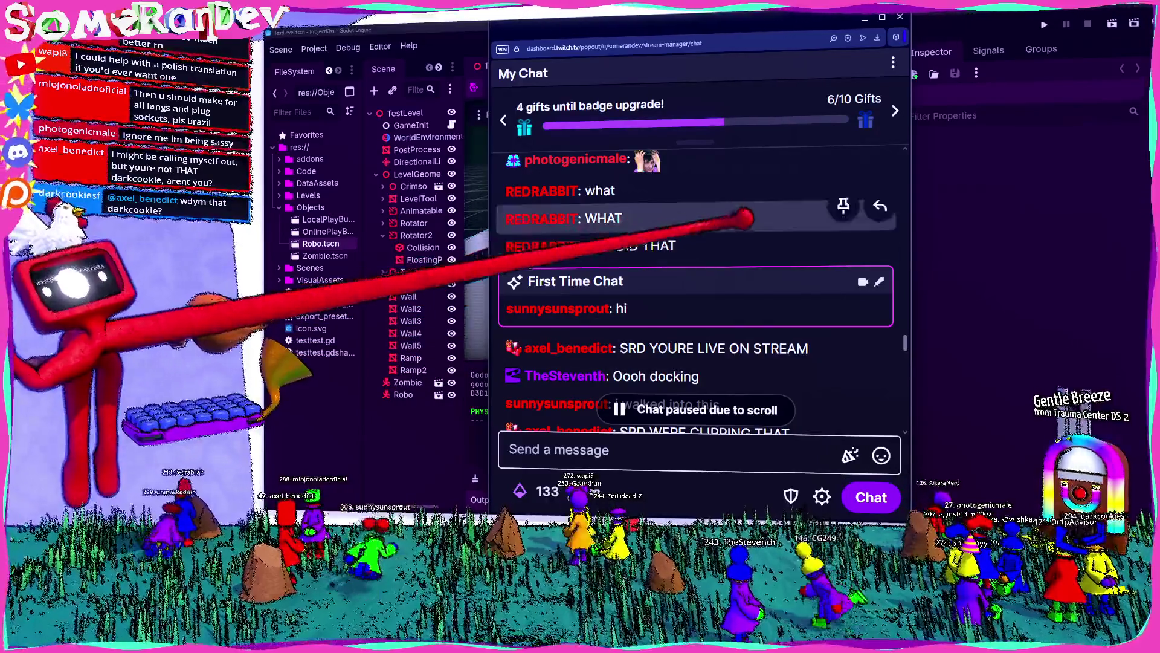
scroll(749, 226, down, 2)
scroll(749, 227, down, 3)
drag(723, 267, 620, 272)
click(696, 260)
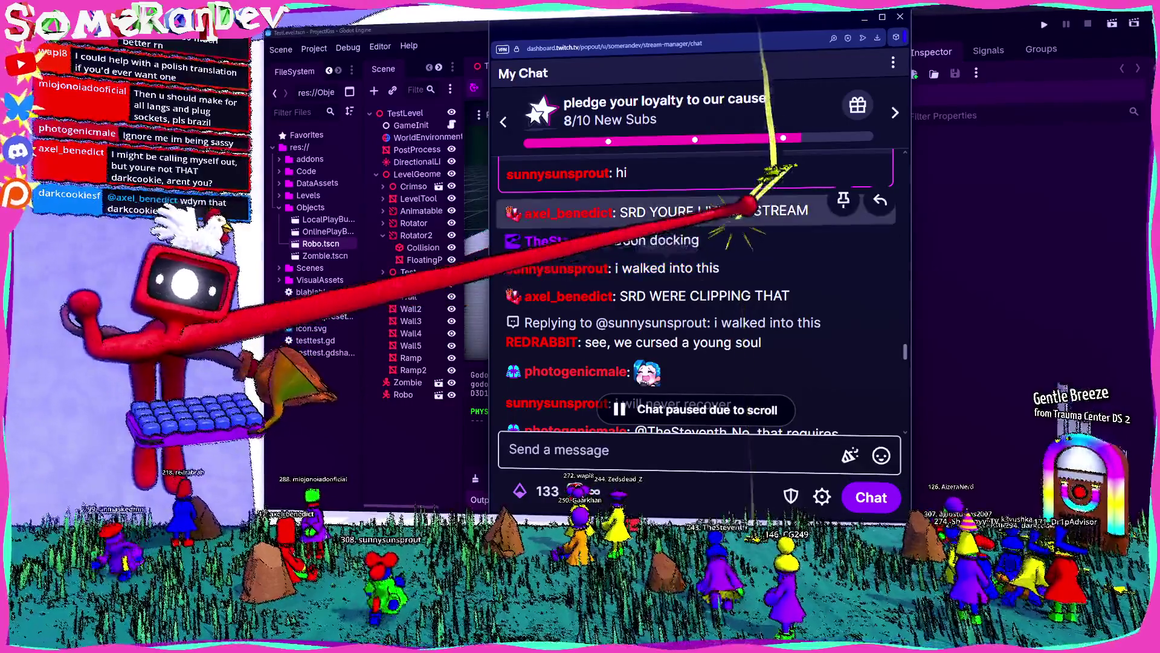
drag(622, 211, 810, 209)
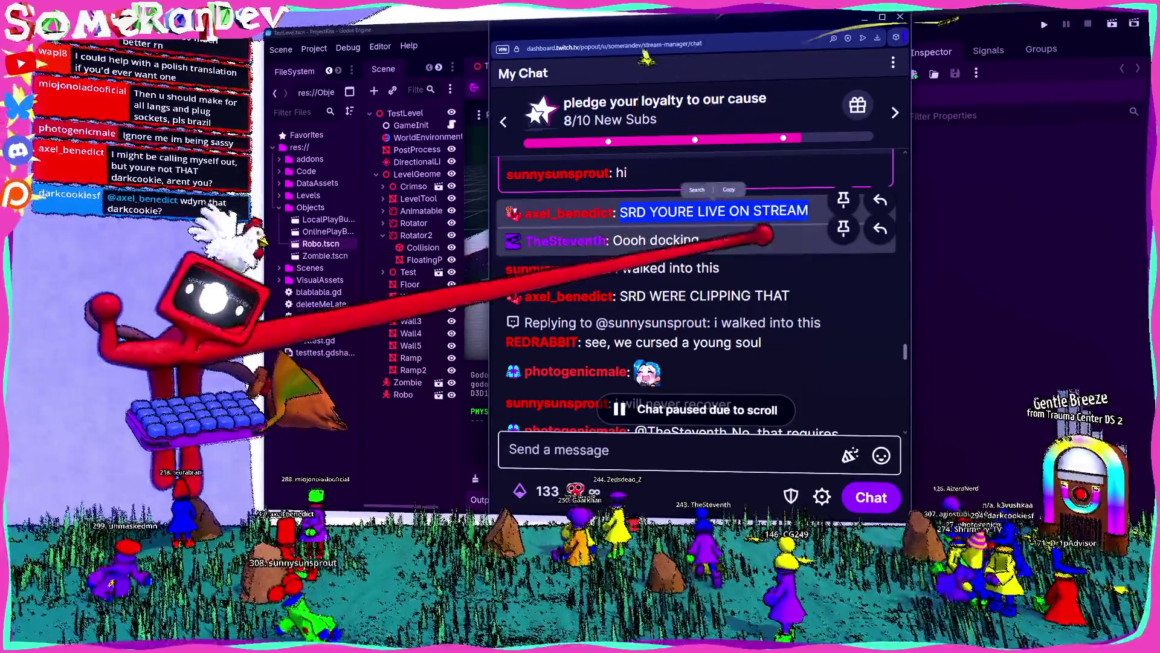
scroll(704, 238, down, 2)
drag(621, 251, 791, 252)
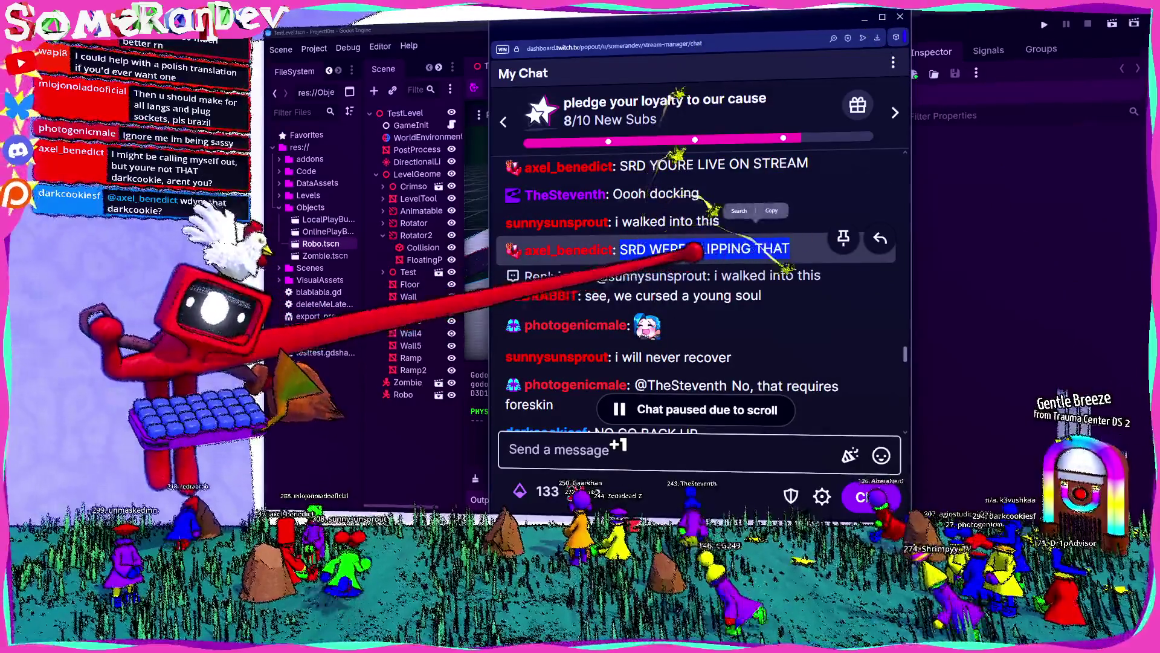
scroll(719, 239, down, 1)
scroll(715, 237, up, 1)
scroll(715, 237, down, 3)
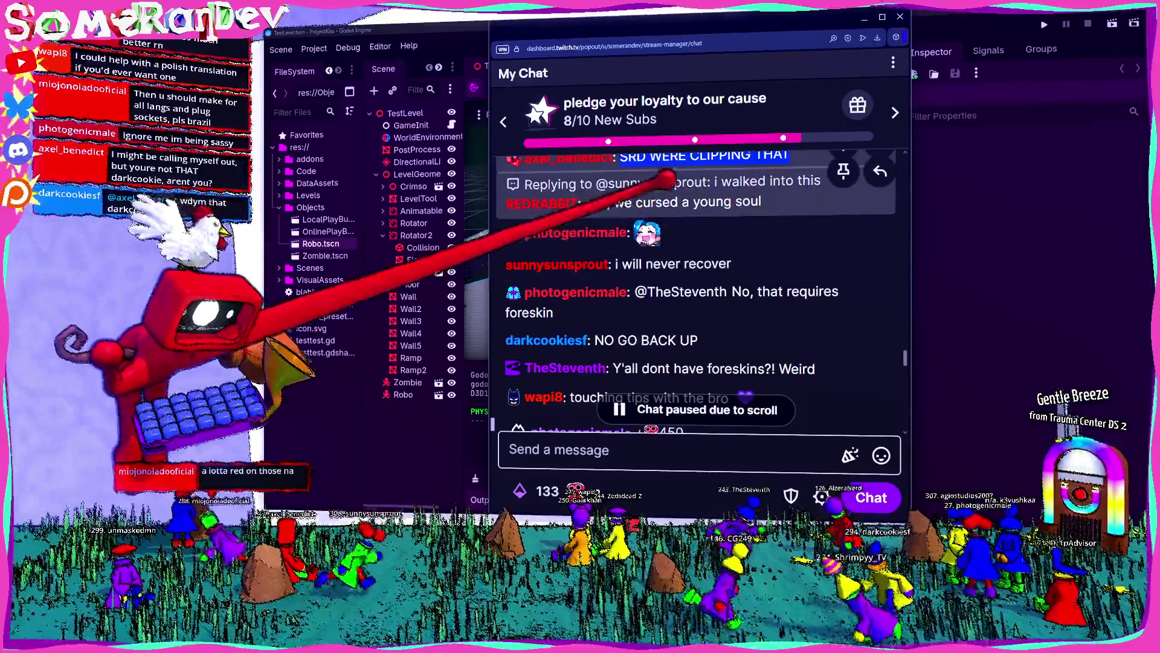
scroll(662, 194, down, 3)
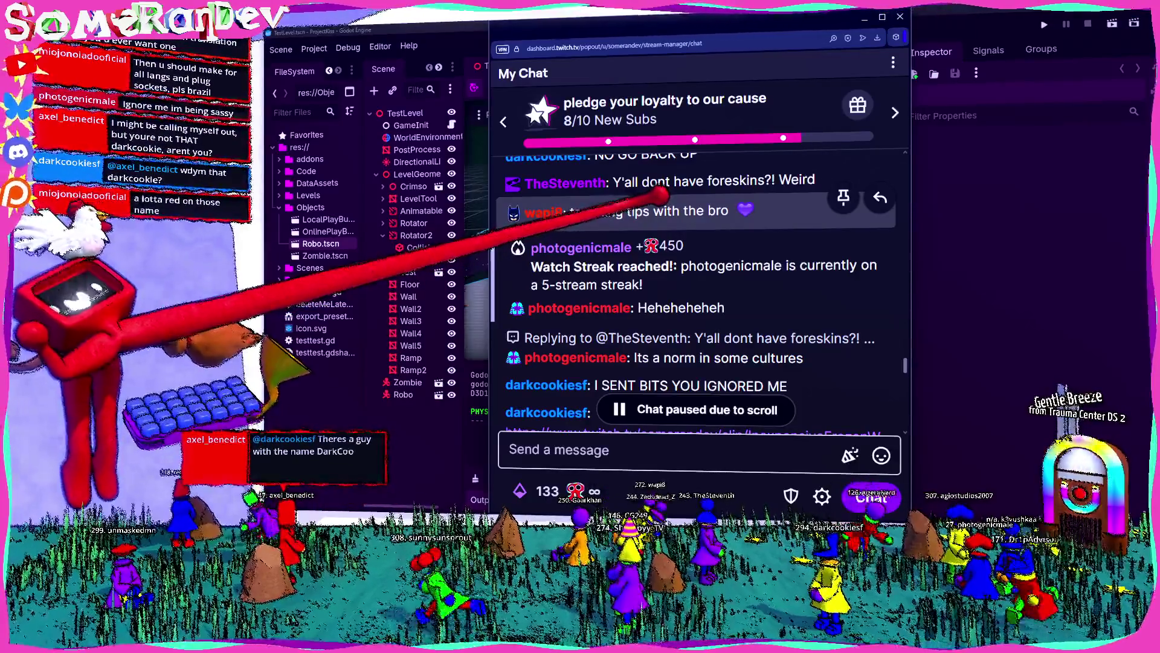
scroll(665, 199, down, 2)
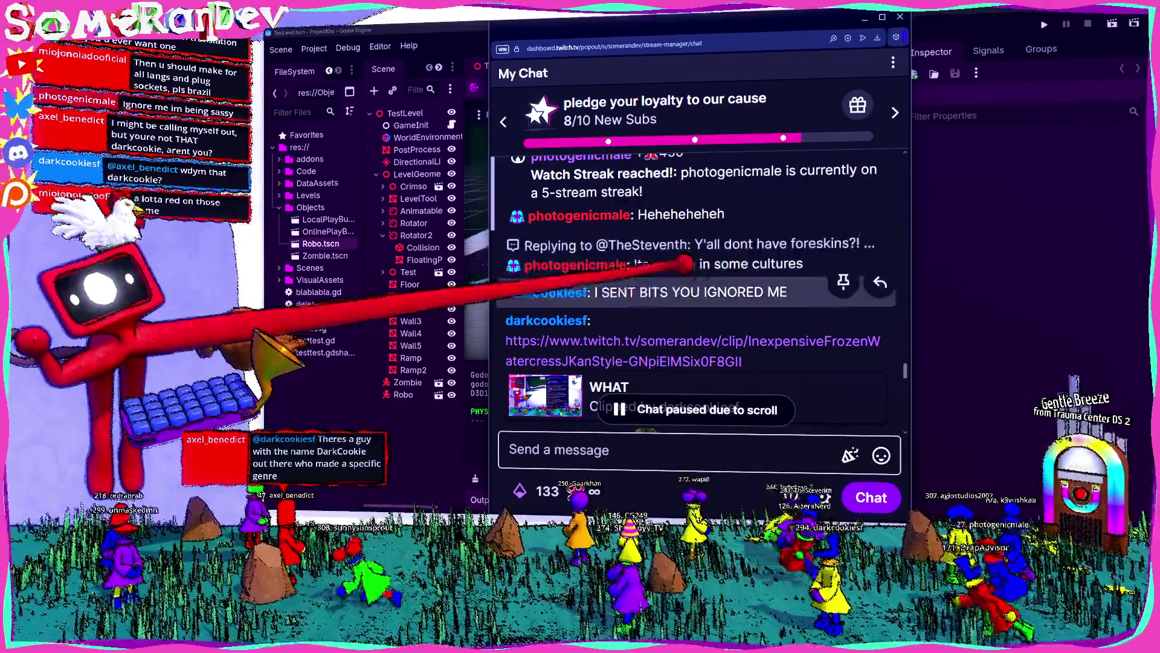
scroll(674, 284, down, 1)
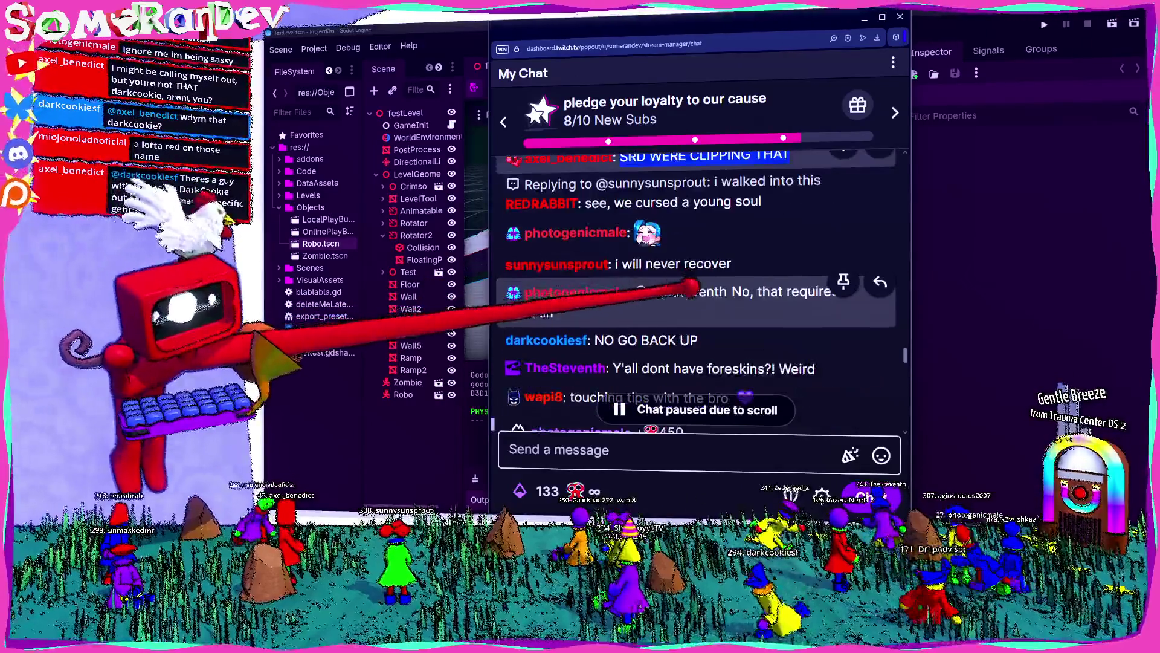
scroll(683, 308, down, 3)
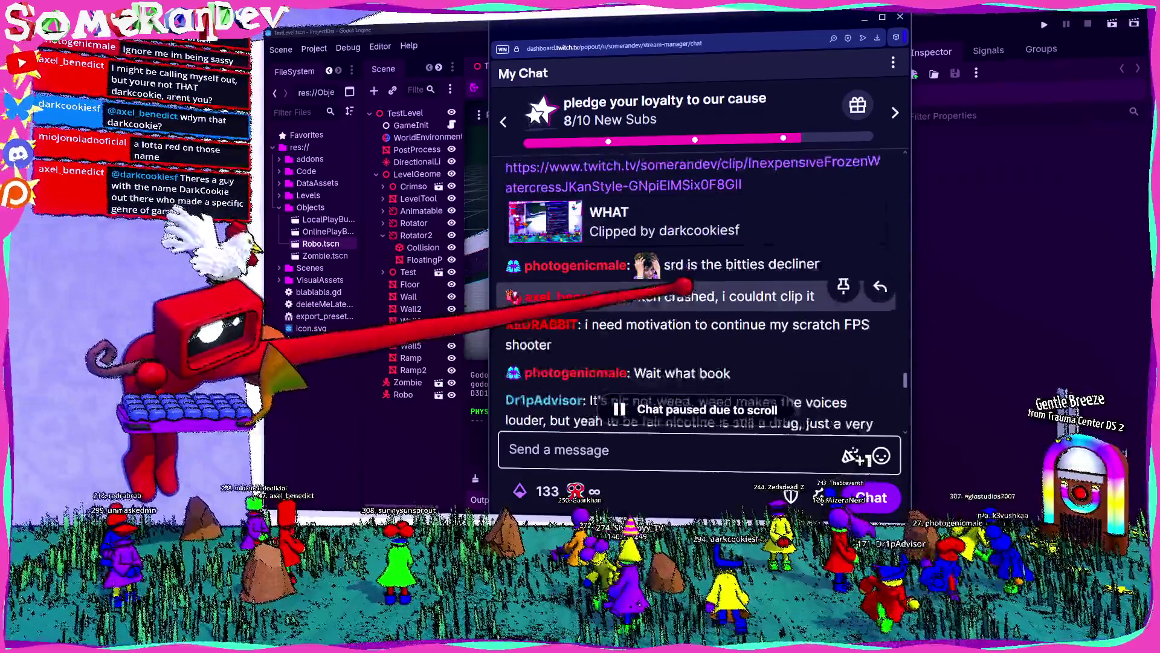
scroll(695, 284, up, 2)
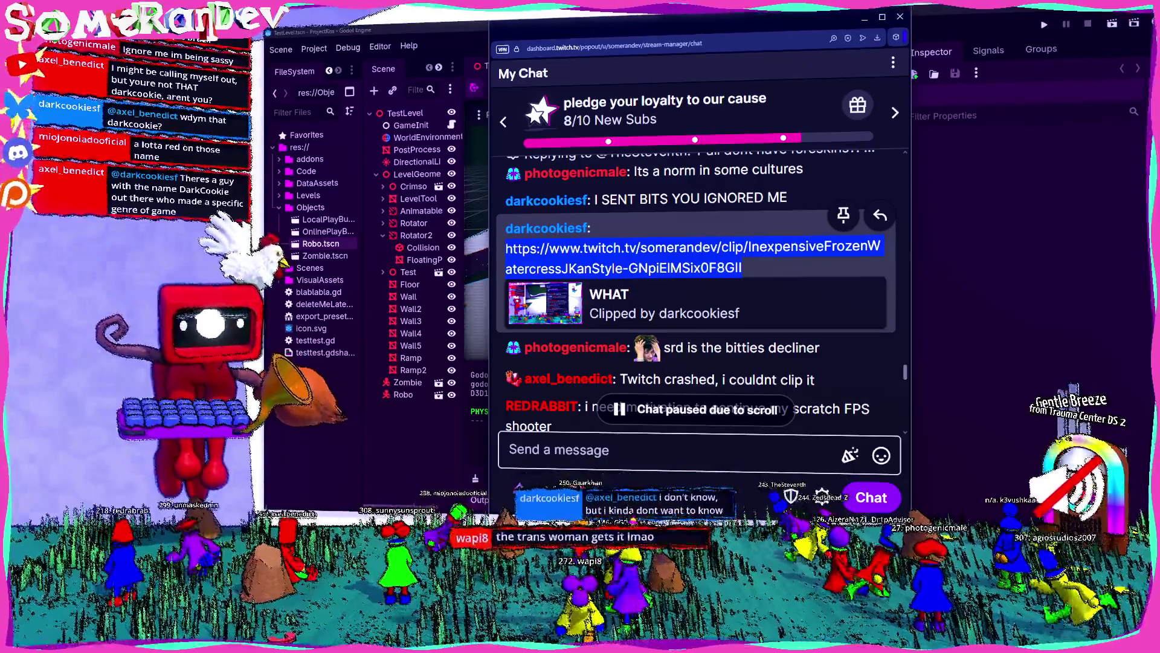
click(622, 257)
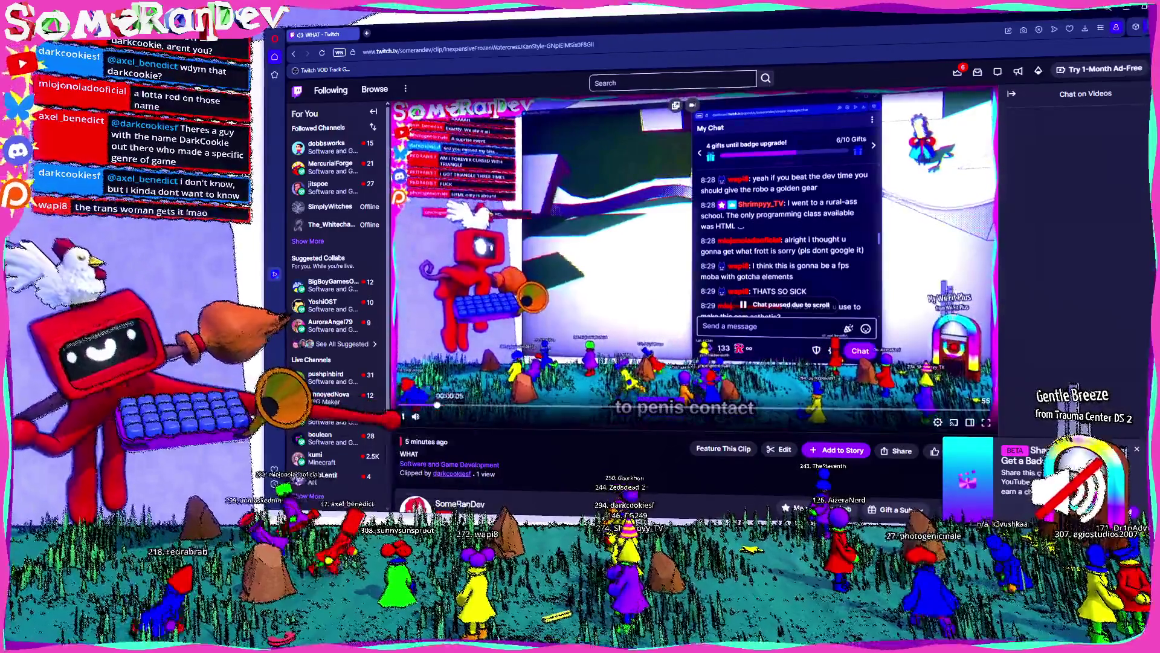
Pause and resume the 'WHAT' clip, restore its window from full screen, and close it
key(space)
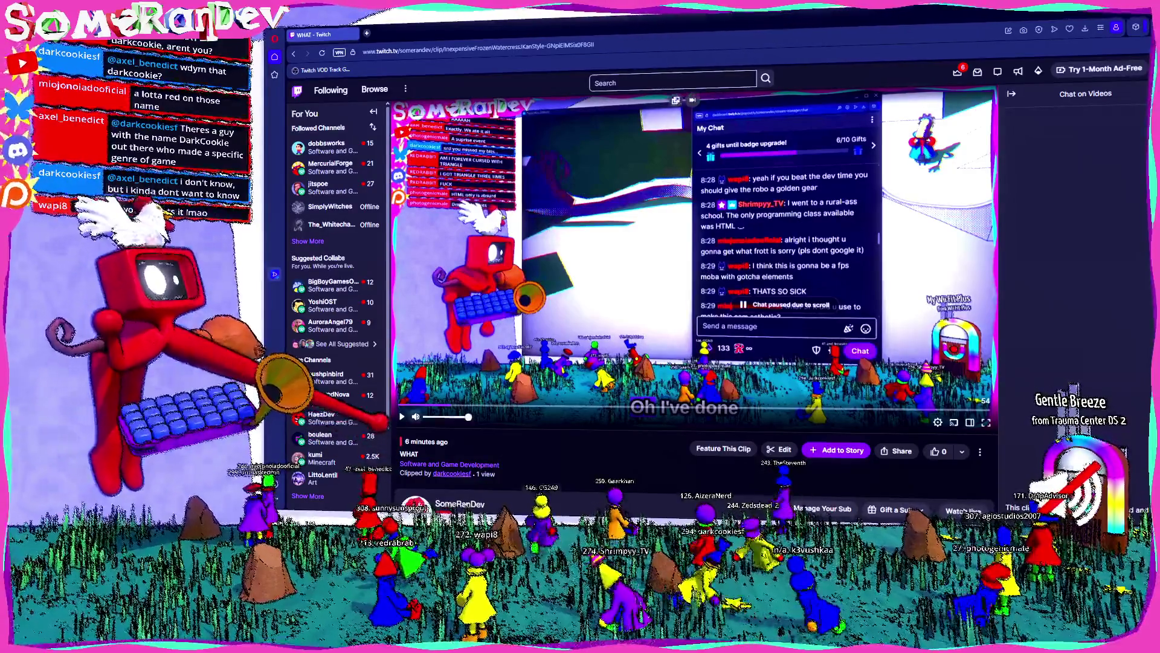
key(space)
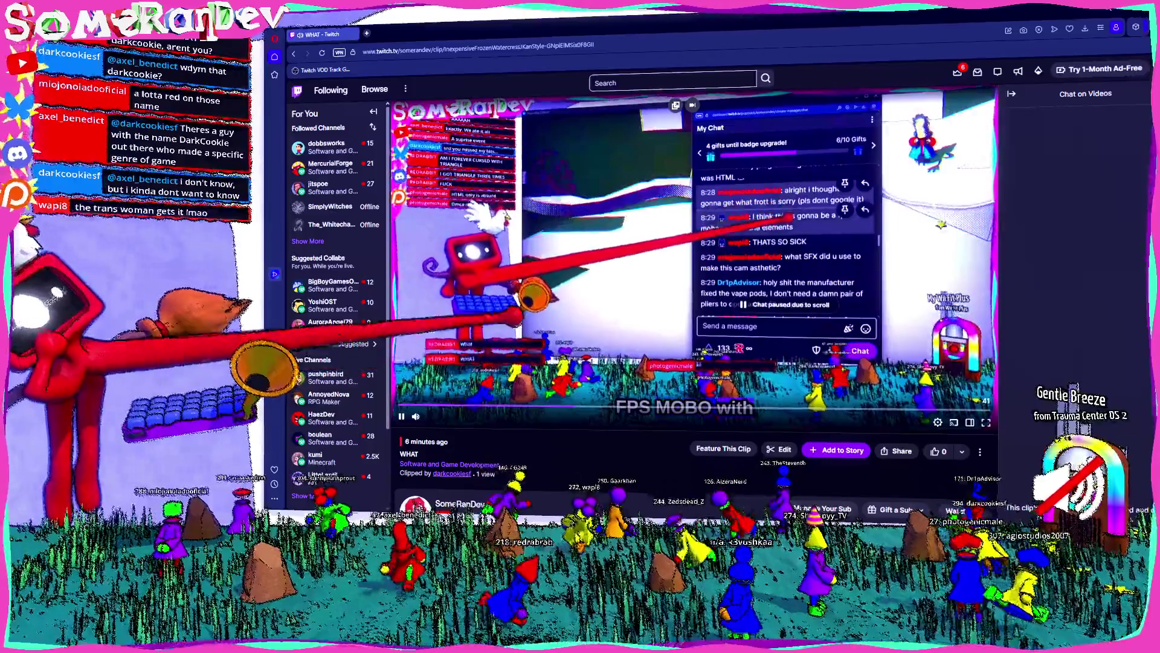
drag(493, 33, 597, 143)
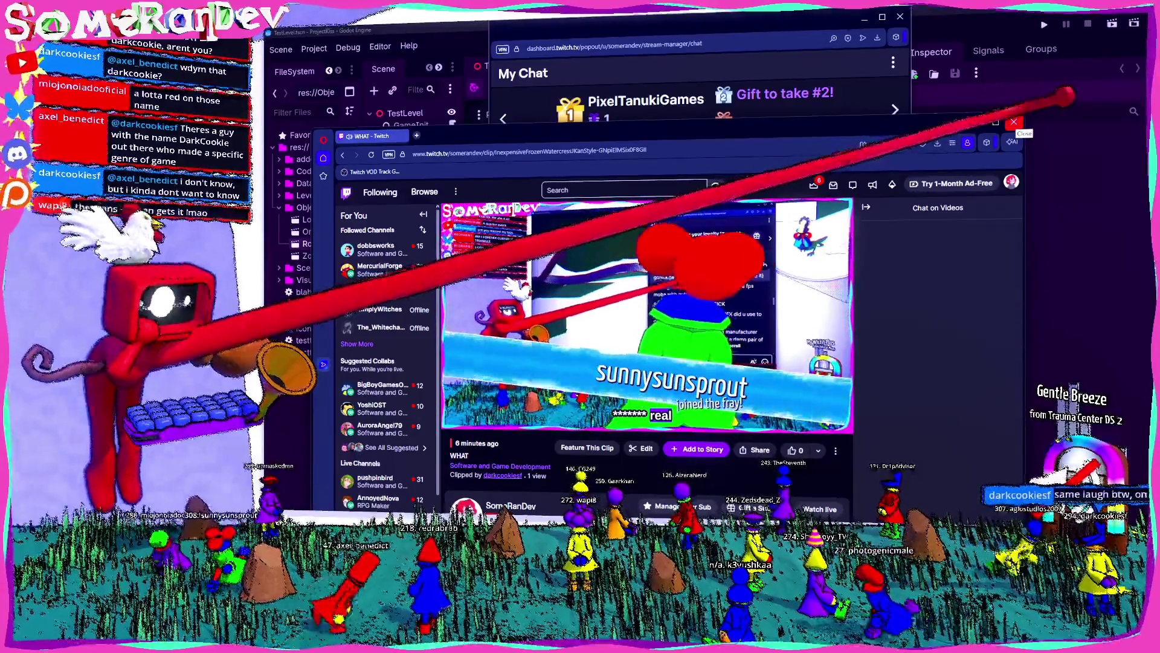
click(1015, 123)
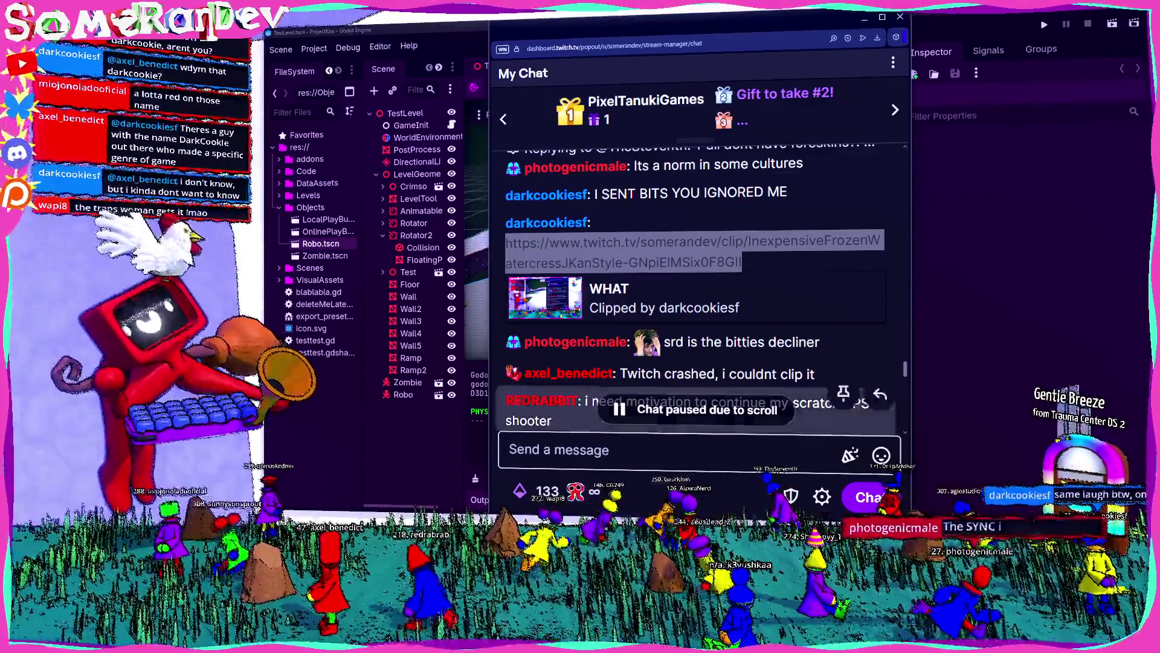
Scroll the chat down to the note that Fireboy and Watergirl is a 2000's flash game
scroll(701, 290, down, 3)
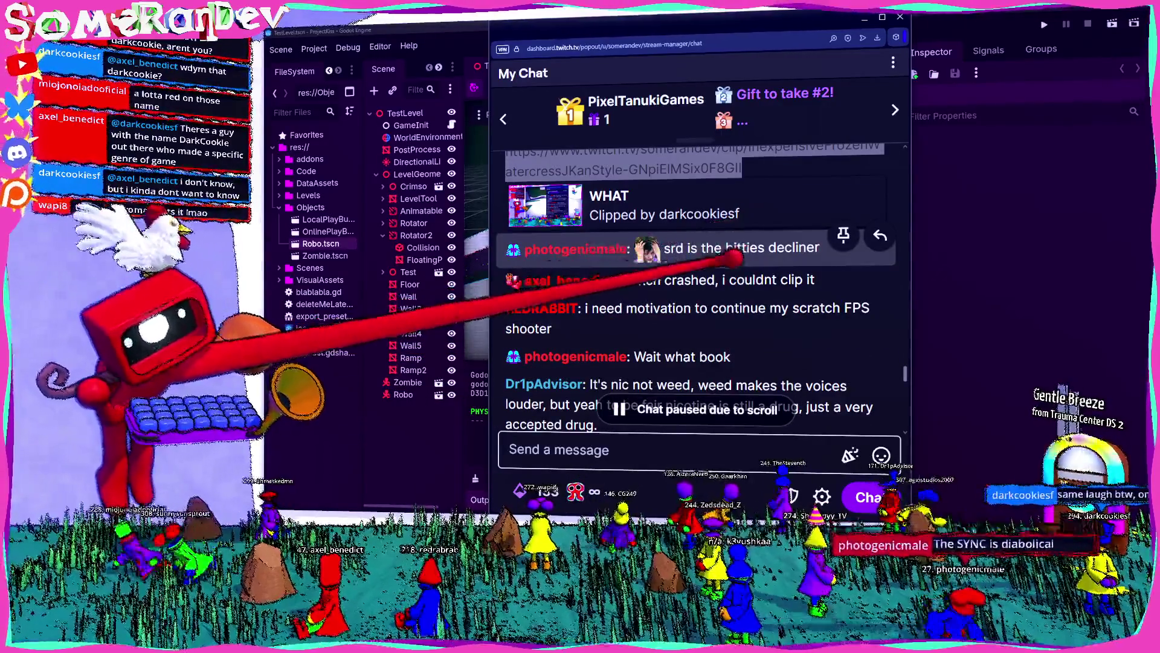
scroll(725, 284, down, 3)
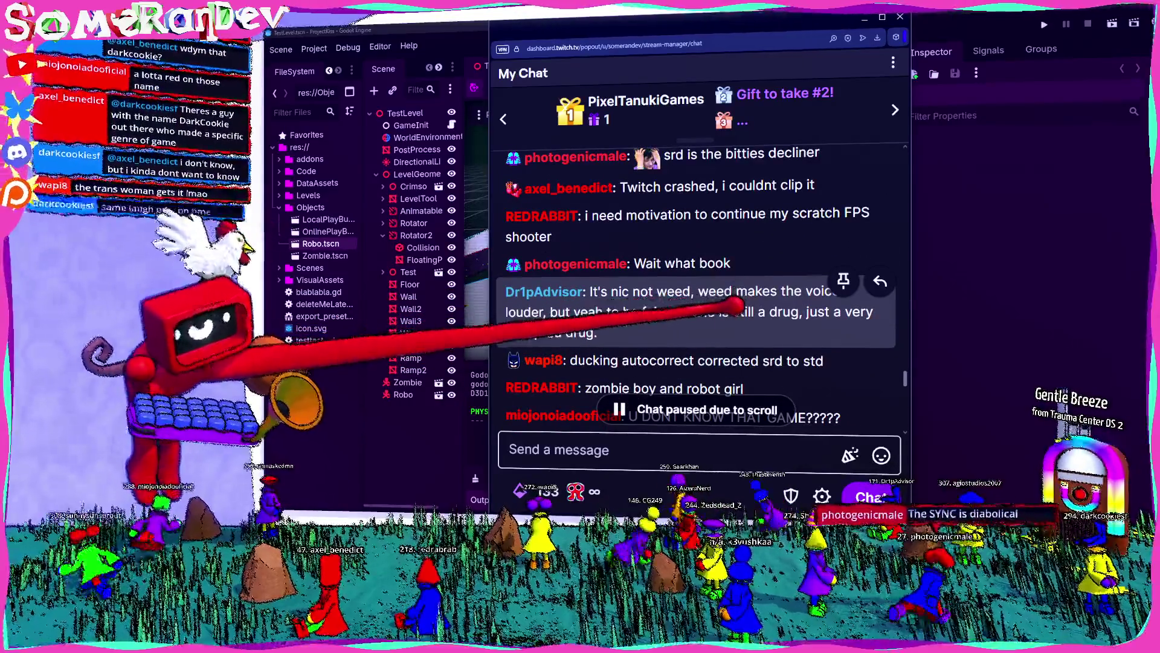
scroll(735, 305, down, 1)
click(881, 313)
key(Escape)
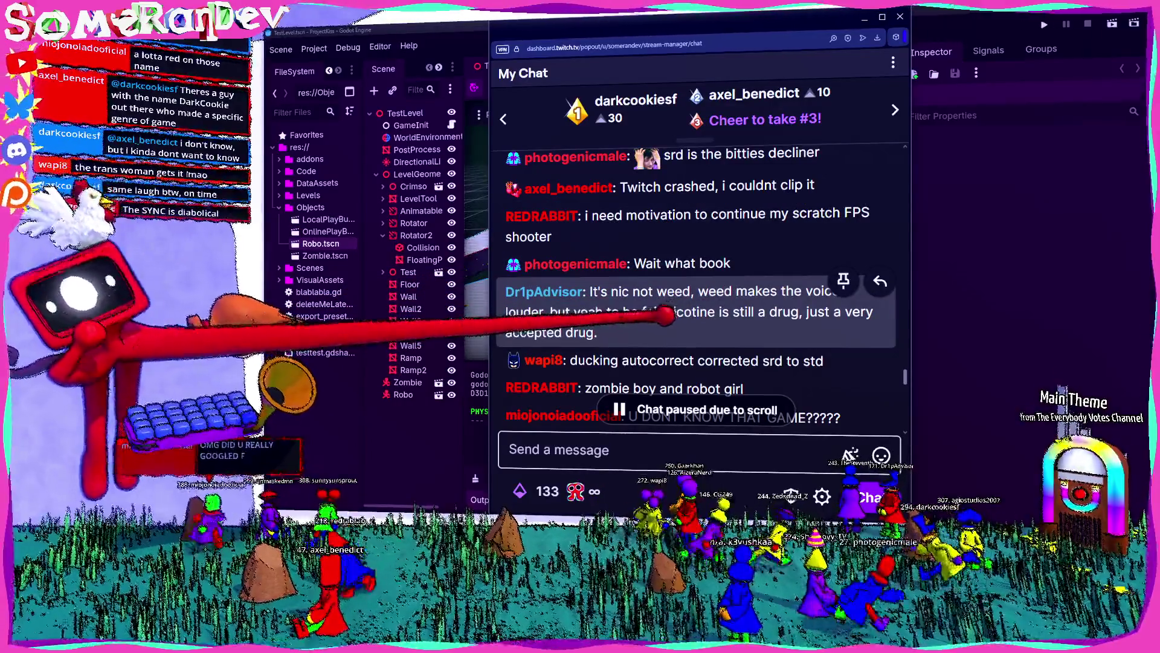
scroll(695, 254, down, 2)
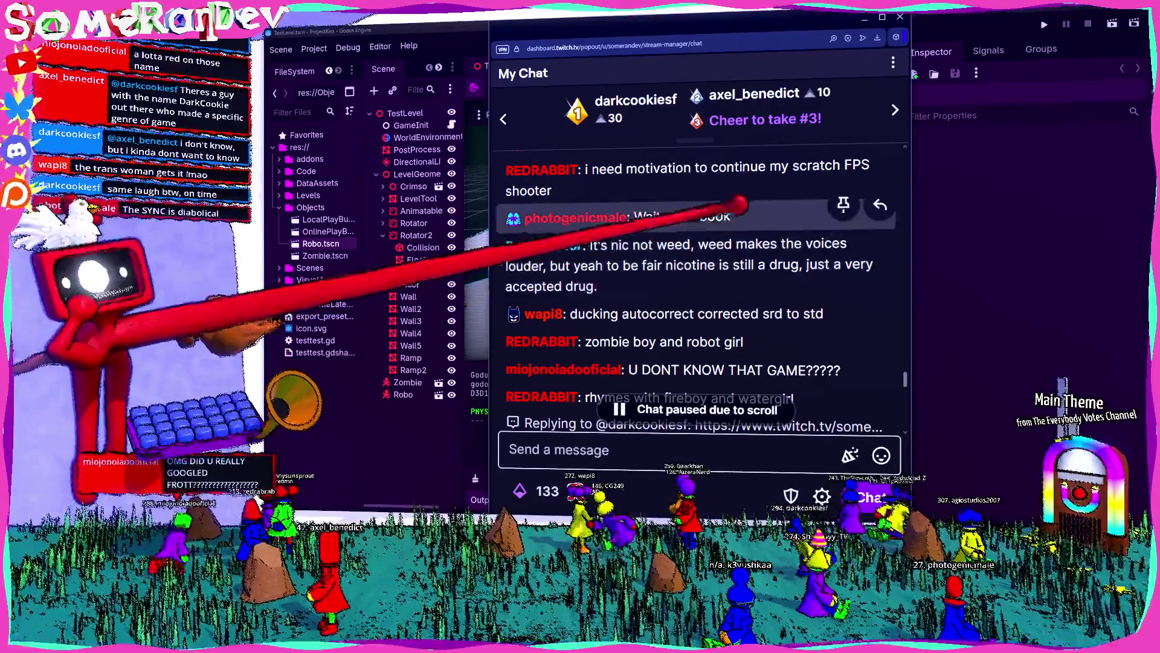
scroll(695, 254, up, 3)
scroll(695, 254, down, 3)
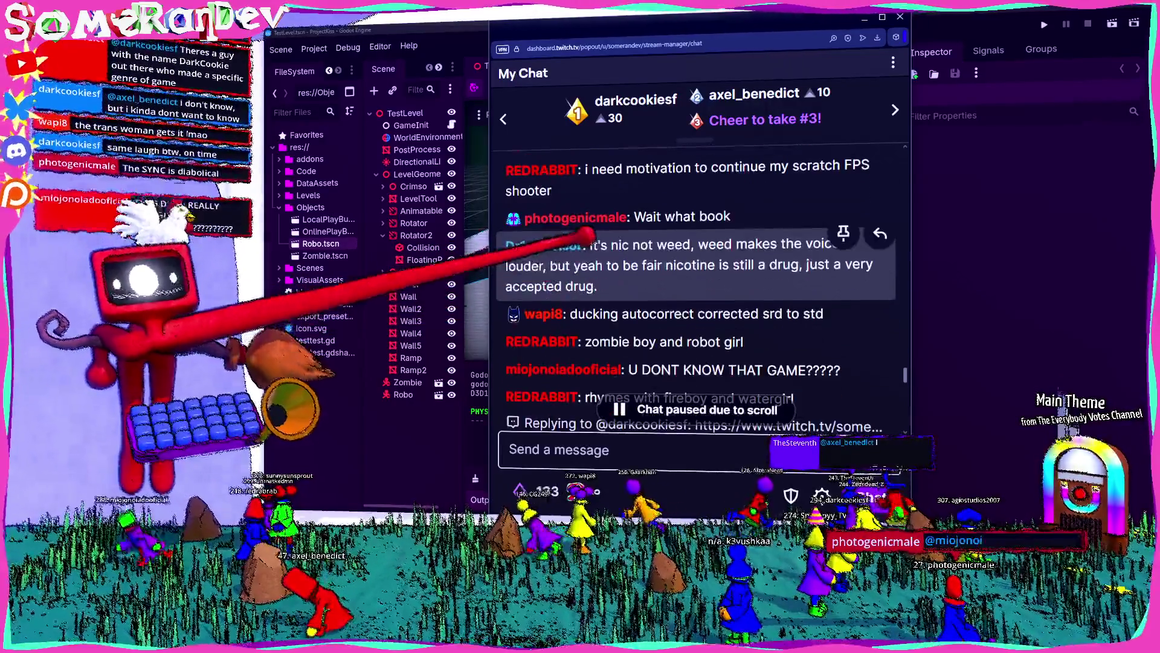
scroll(695, 296, down, 3)
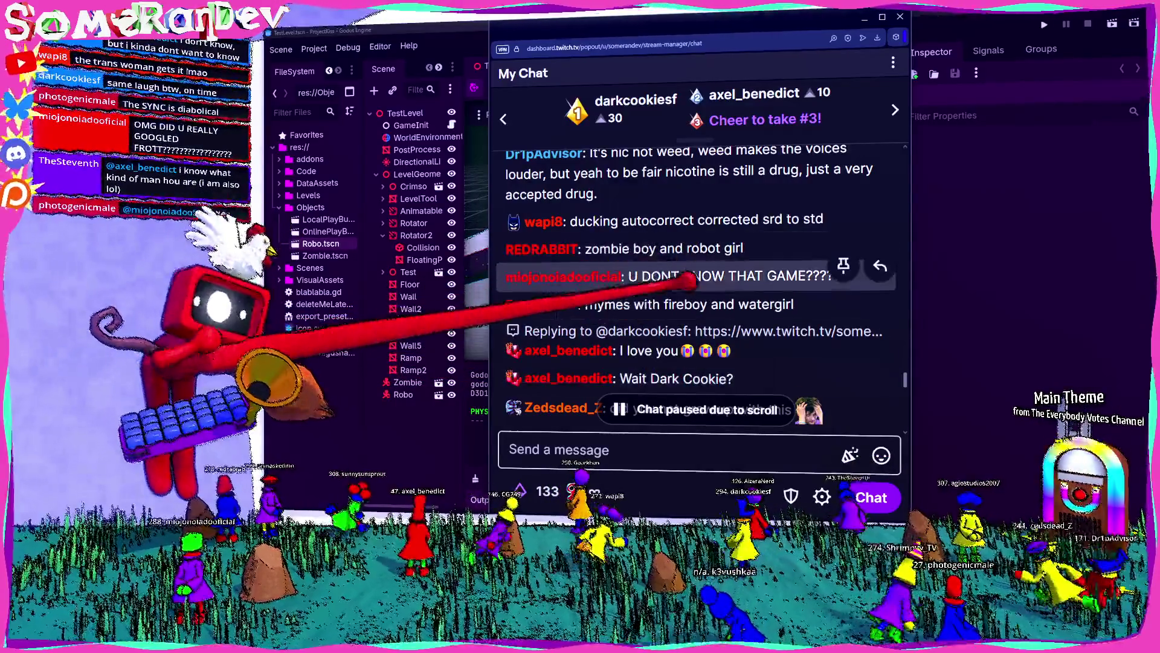
scroll(786, 272, down, 1)
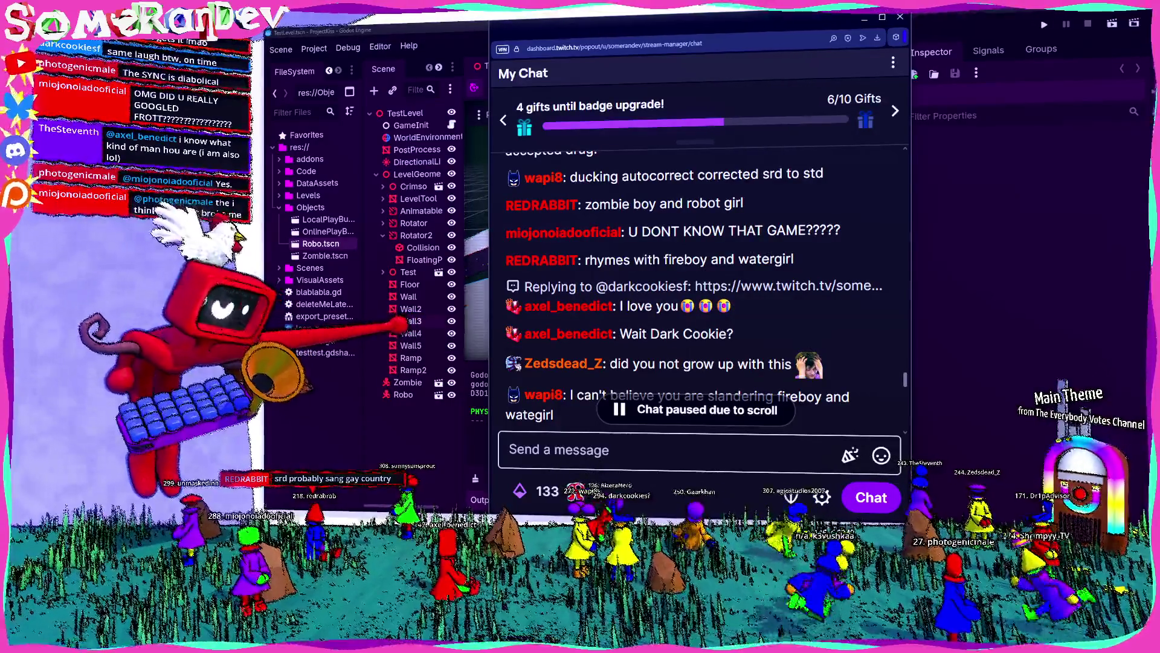
scroll(695, 286, down, 2)
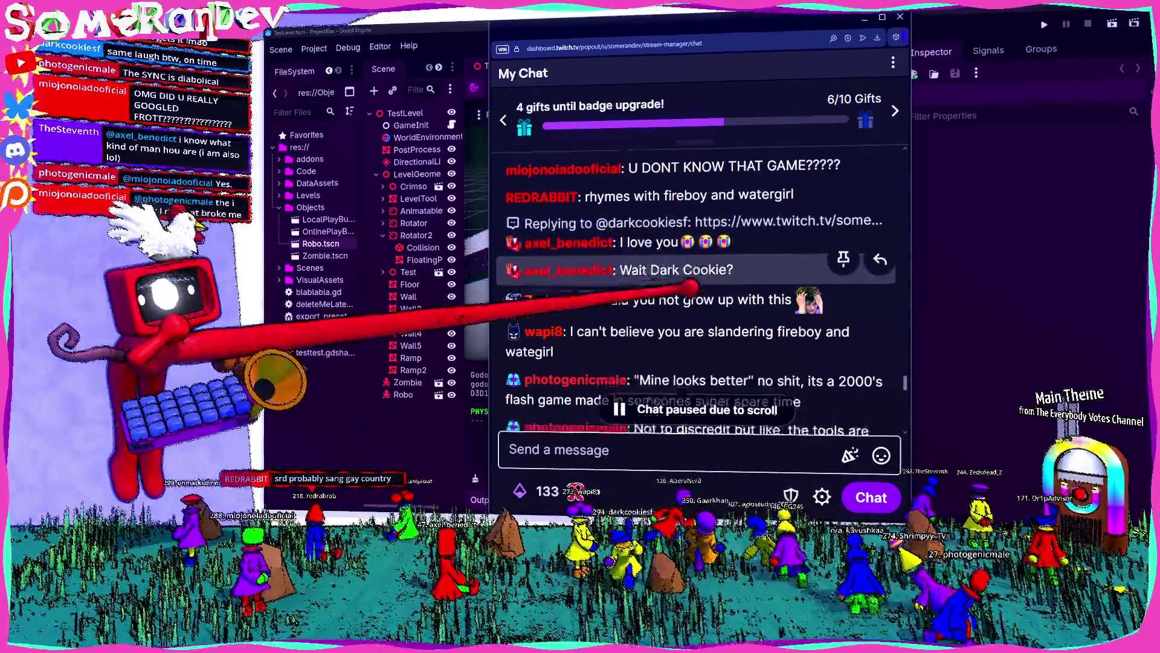
scroll(695, 285, down, 2)
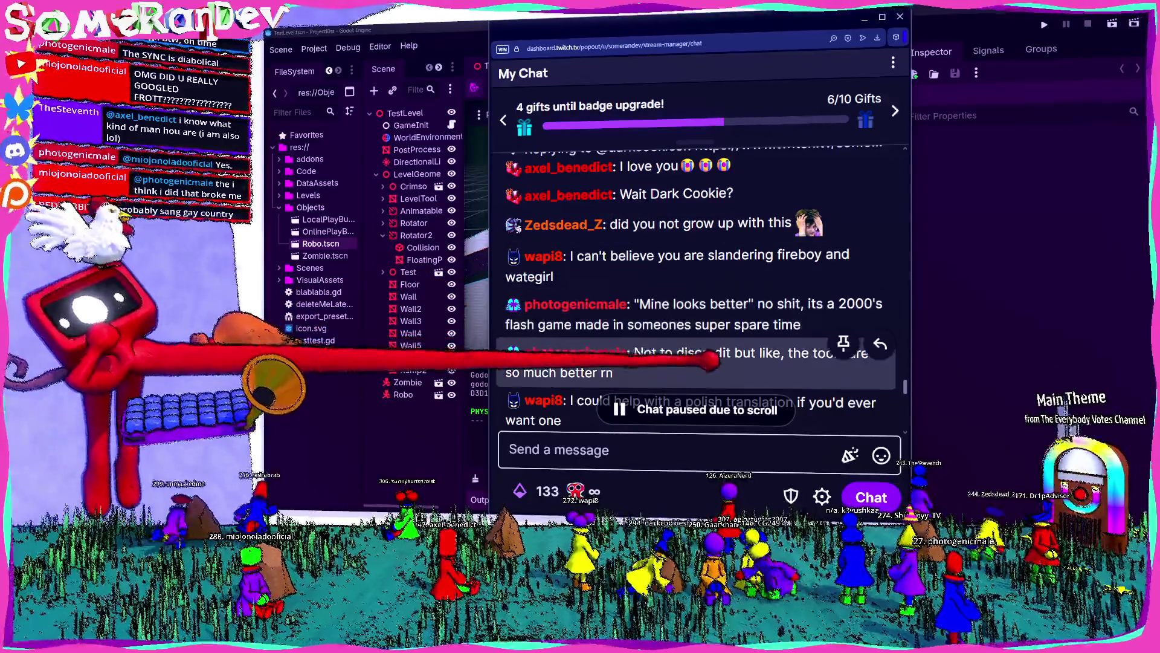
scroll(695, 290, down, 2)
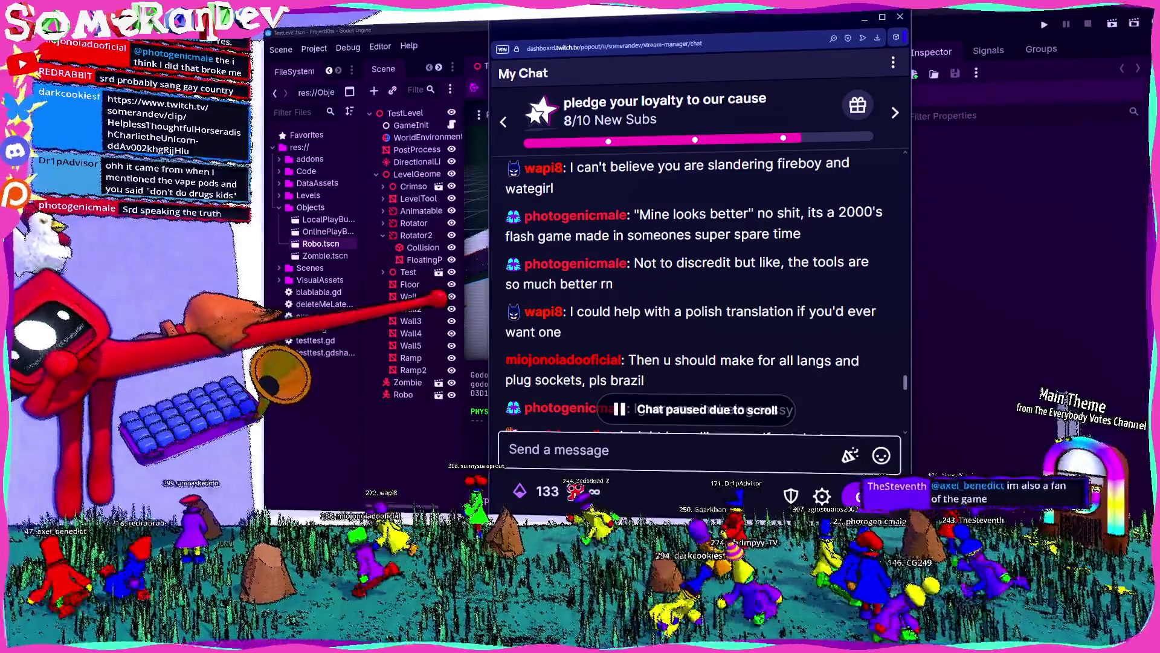
scroll(690, 265, down, 1)
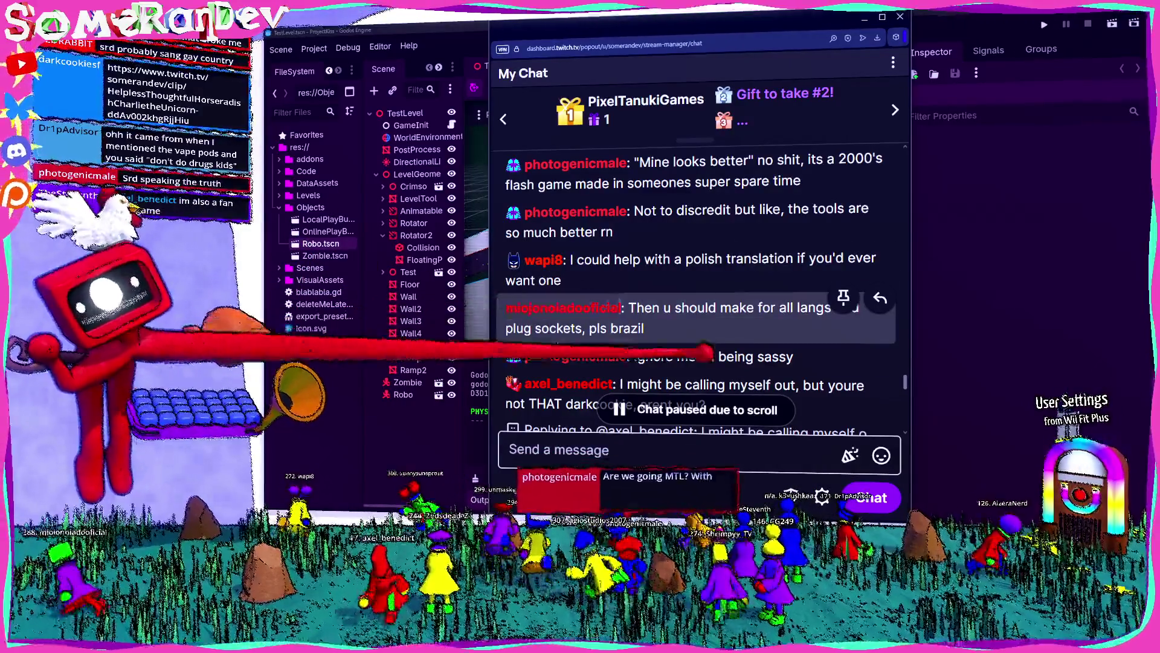
scroll(701, 262, down, 3)
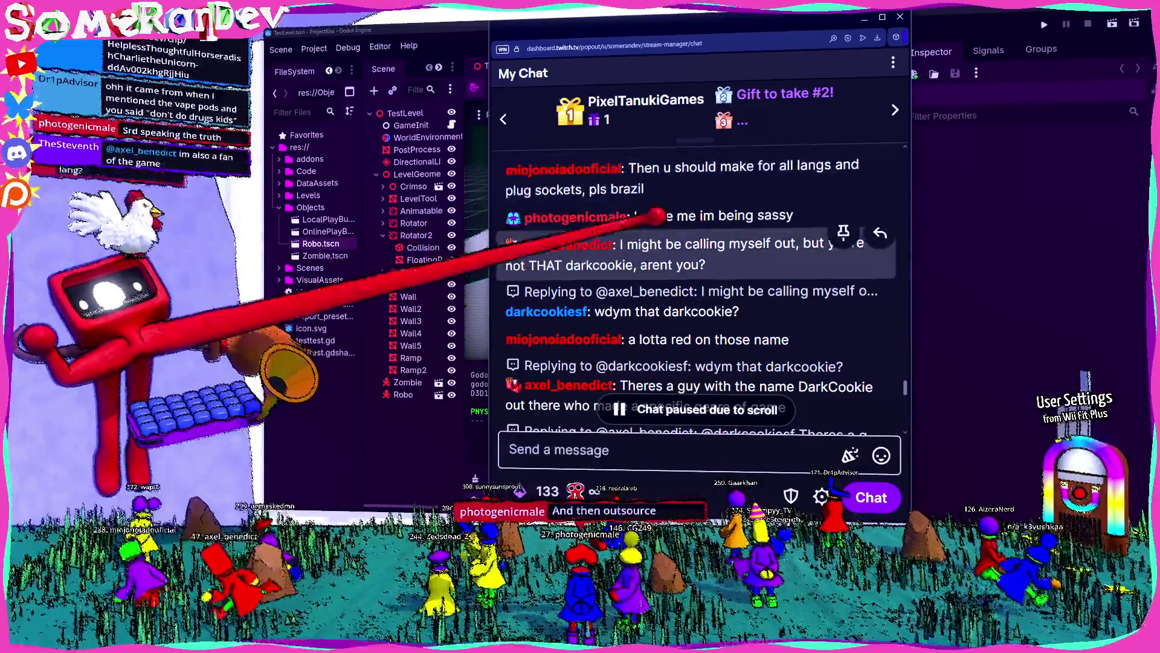
scroll(764, 241, up, 4)
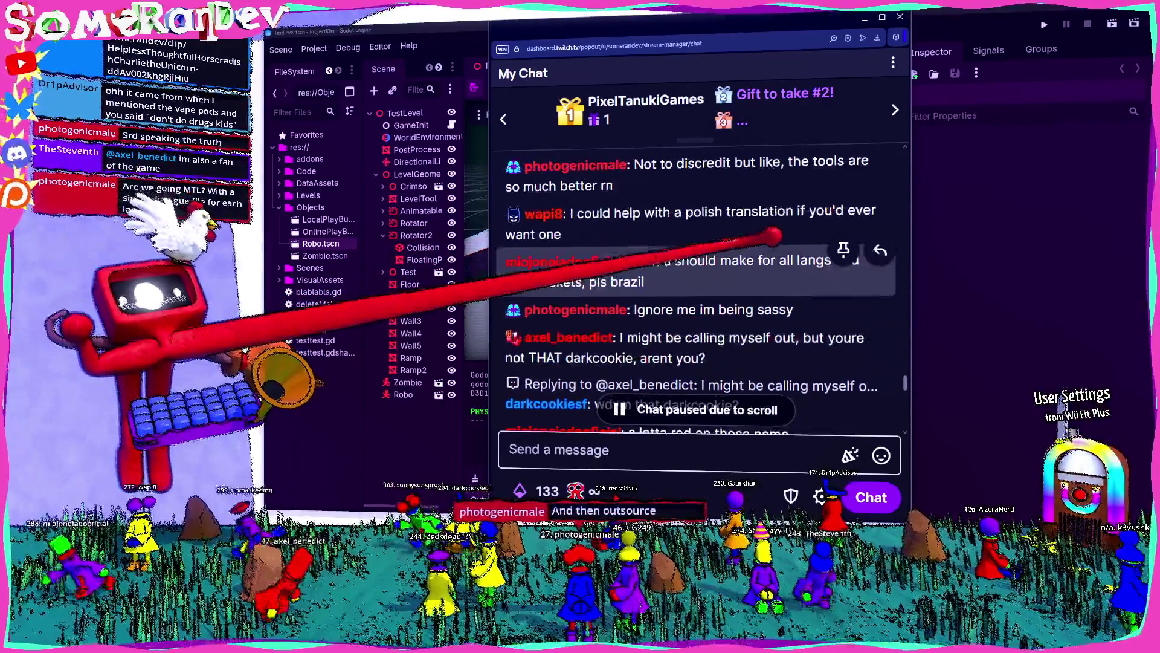
scroll(728, 231, down, 3)
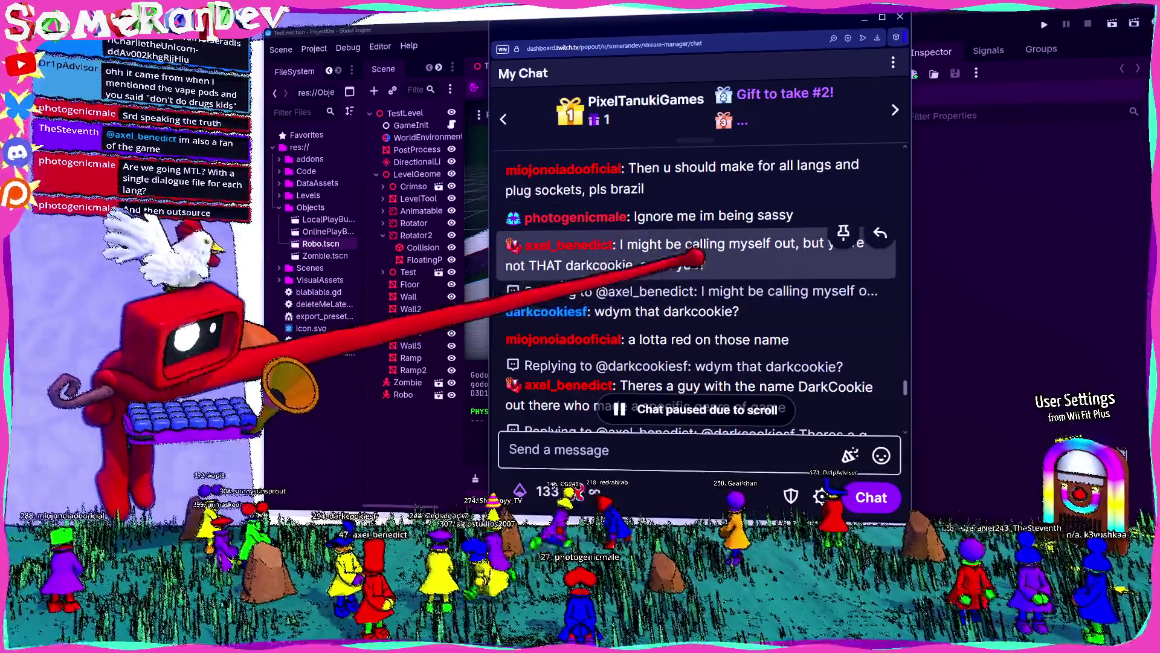
scroll(695, 259, down, 1)
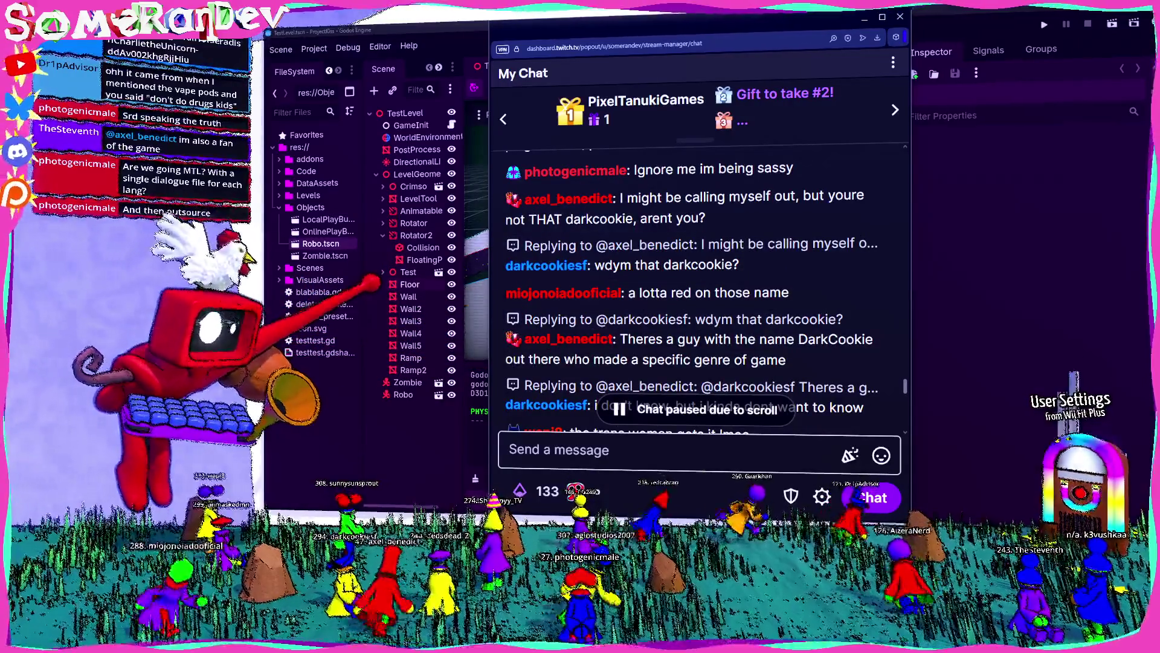
scroll(695, 254, down, 2)
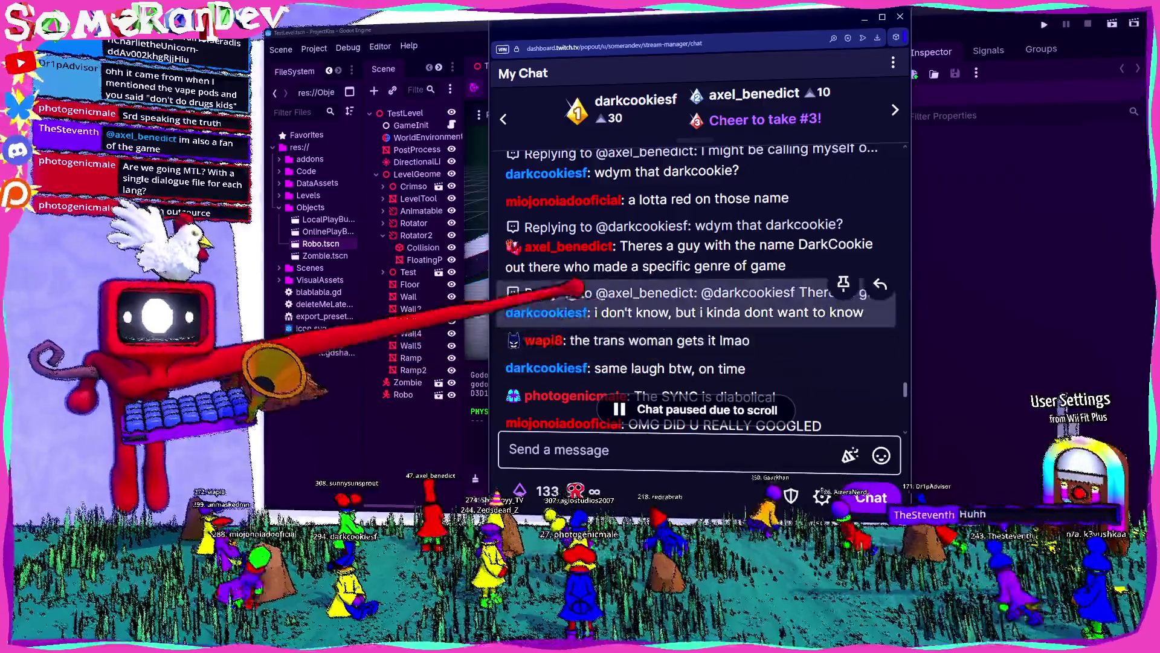
scroll(615, 260, down, 1)
scroll(615, 260, down, 1)
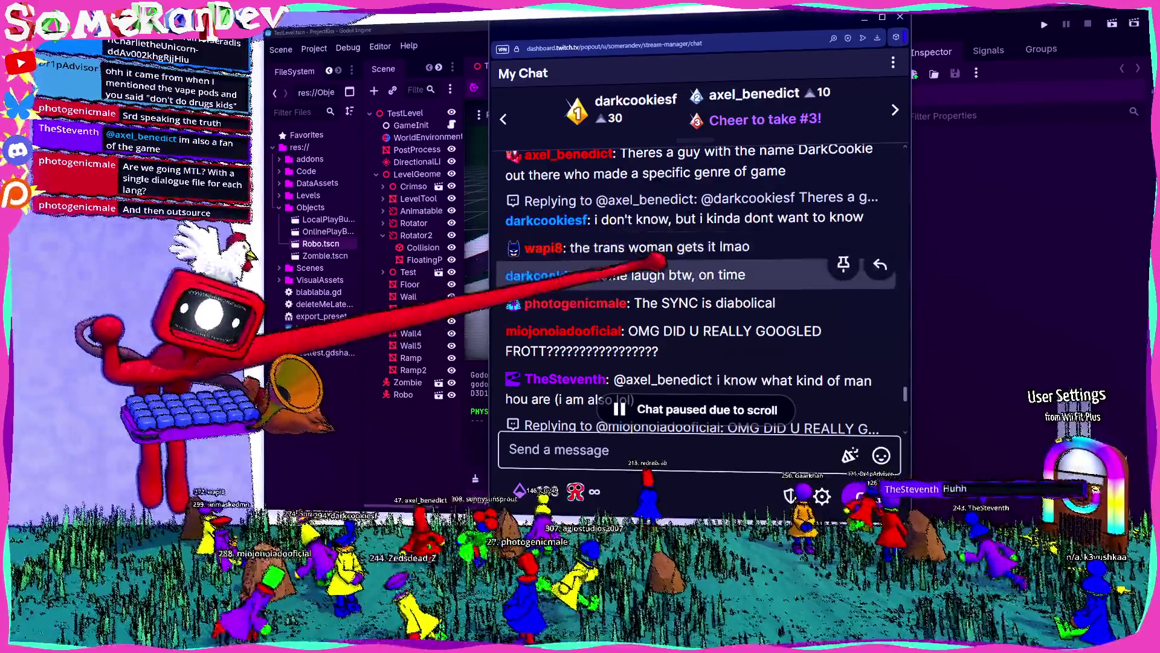
scroll(681, 261, down, 1)
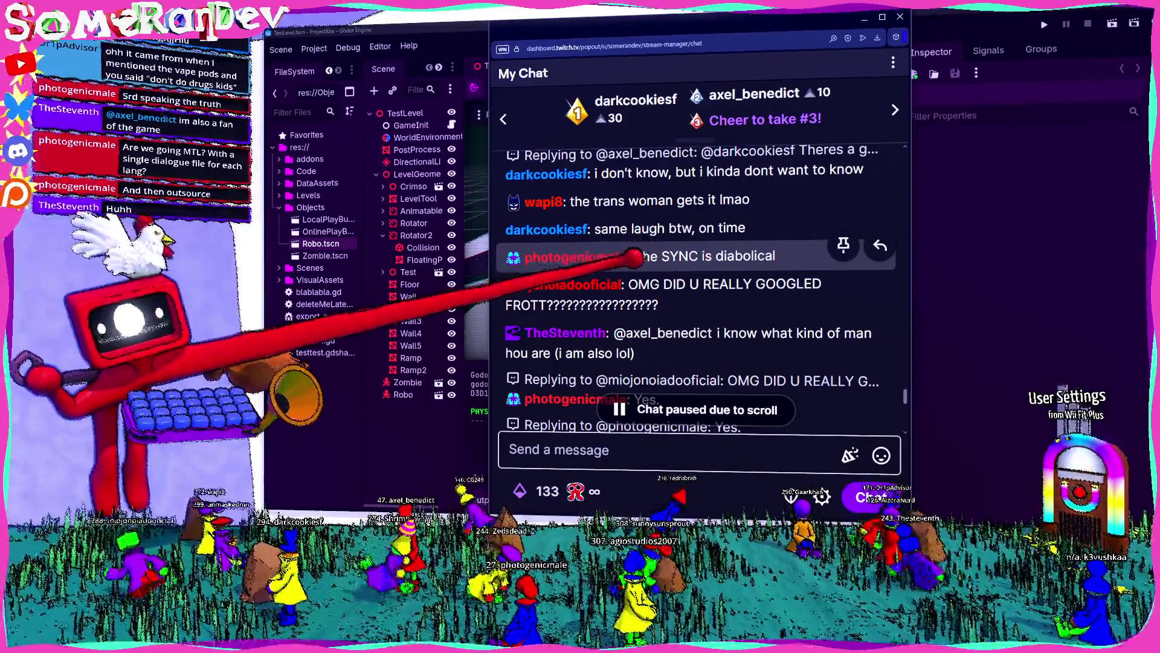
scroll(682, 254, down, 1)
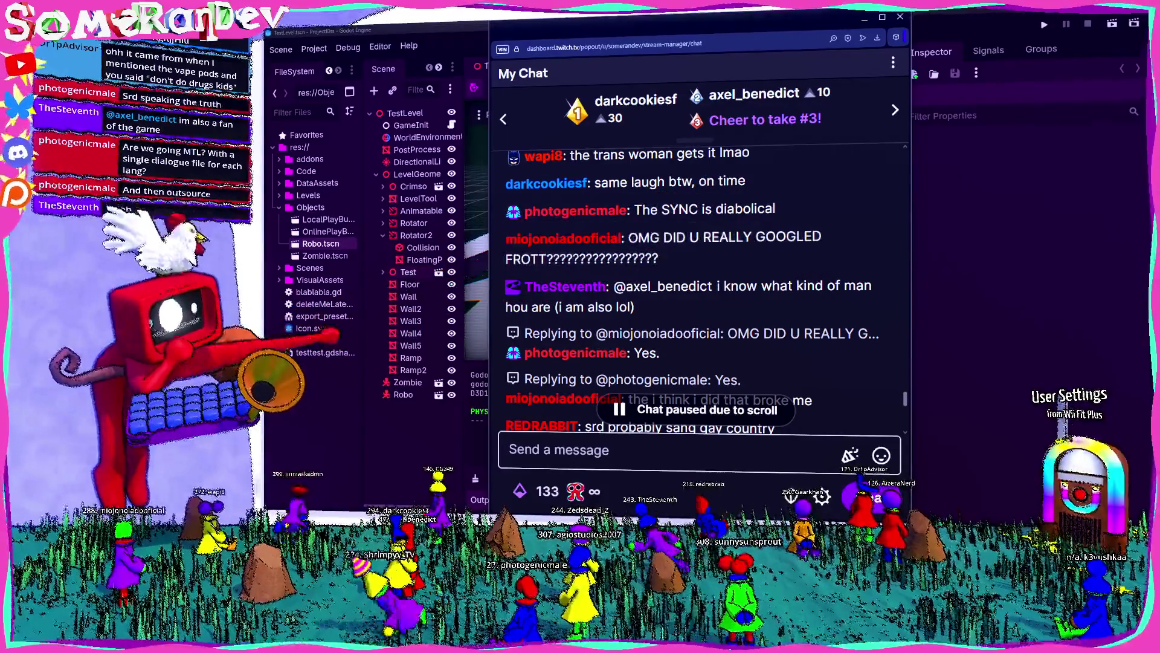
scroll(695, 290, down, 2)
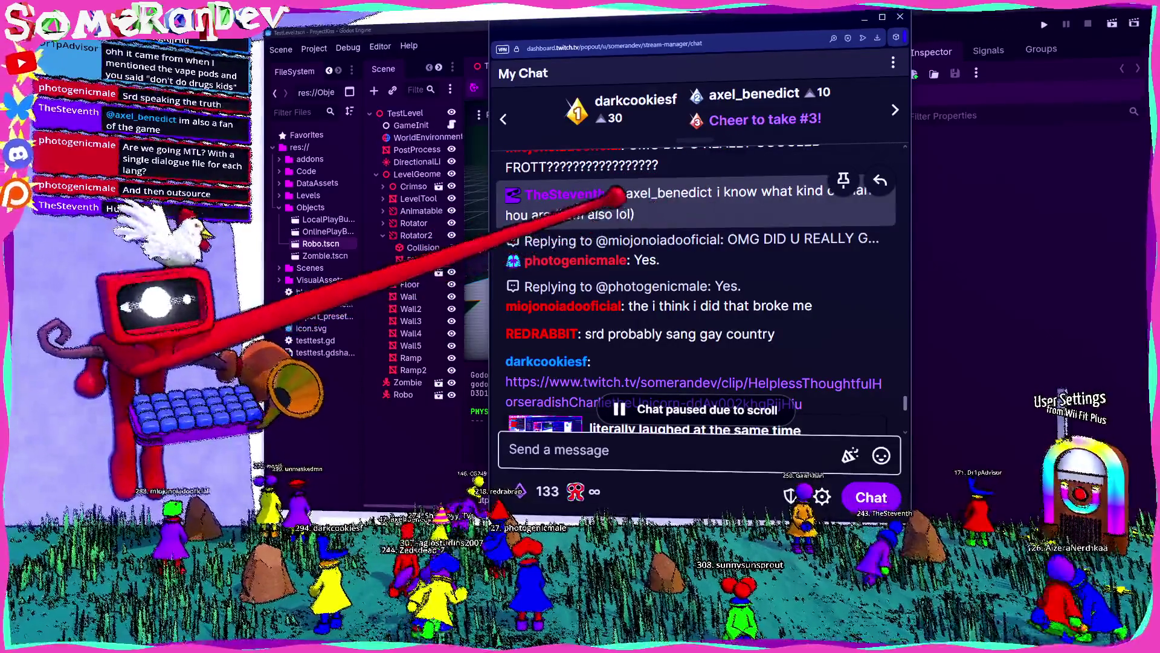
scroll(695, 242, down, 5)
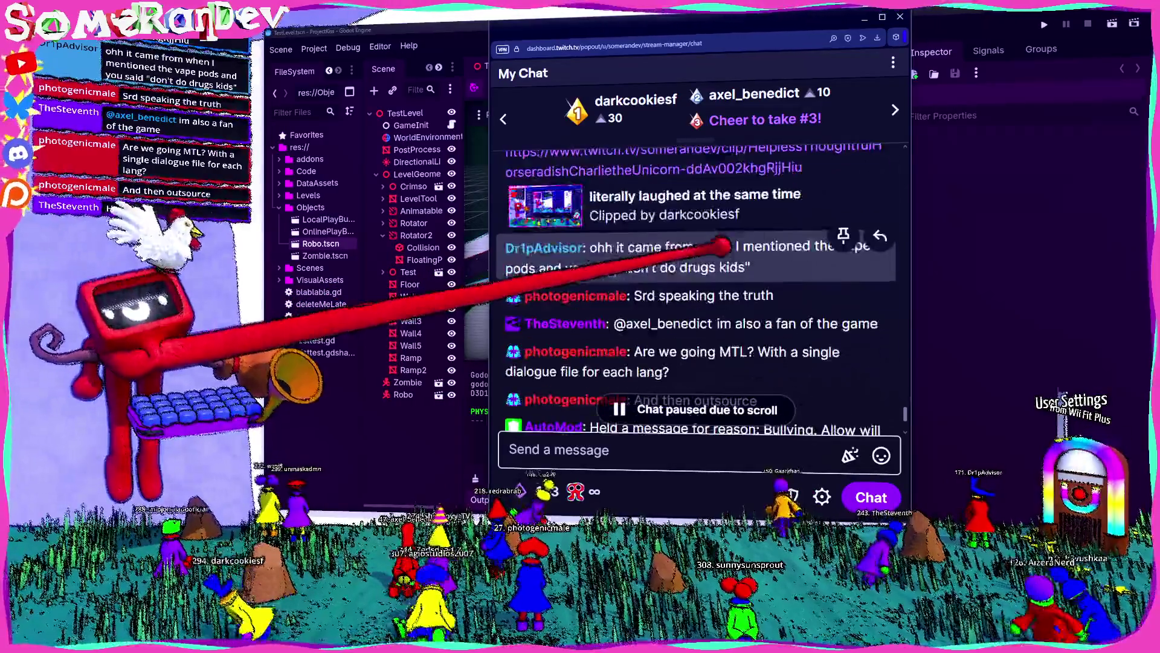
scroll(695, 259, up, 3)
scroll(695, 260, up, 1)
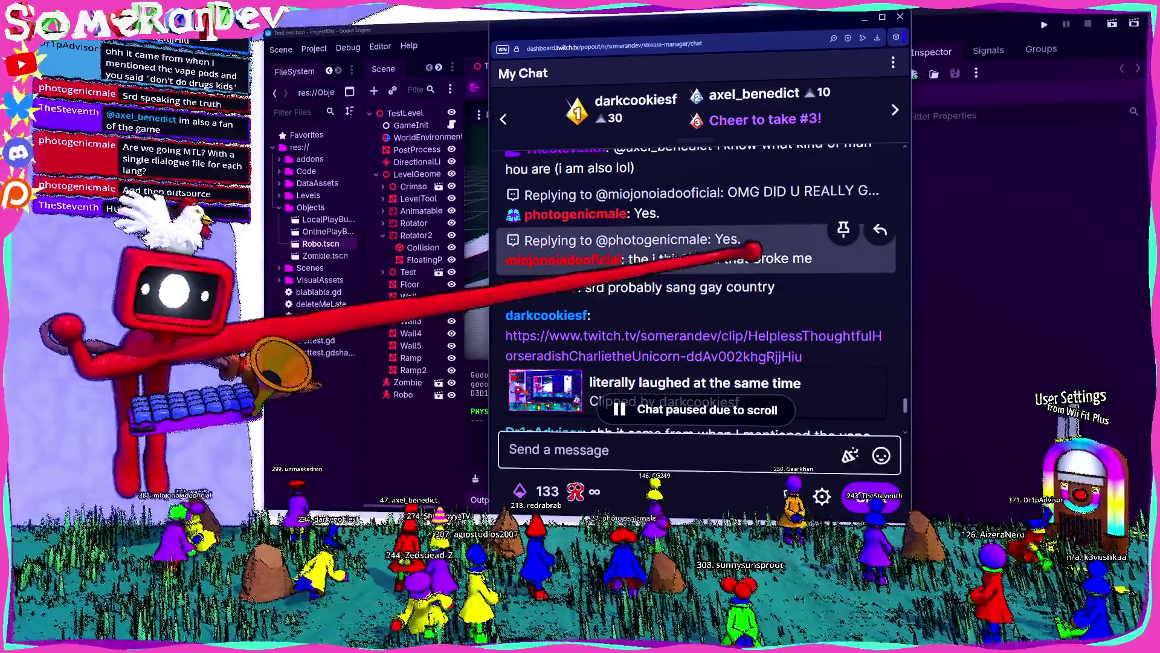
scroll(683, 264, down, 2)
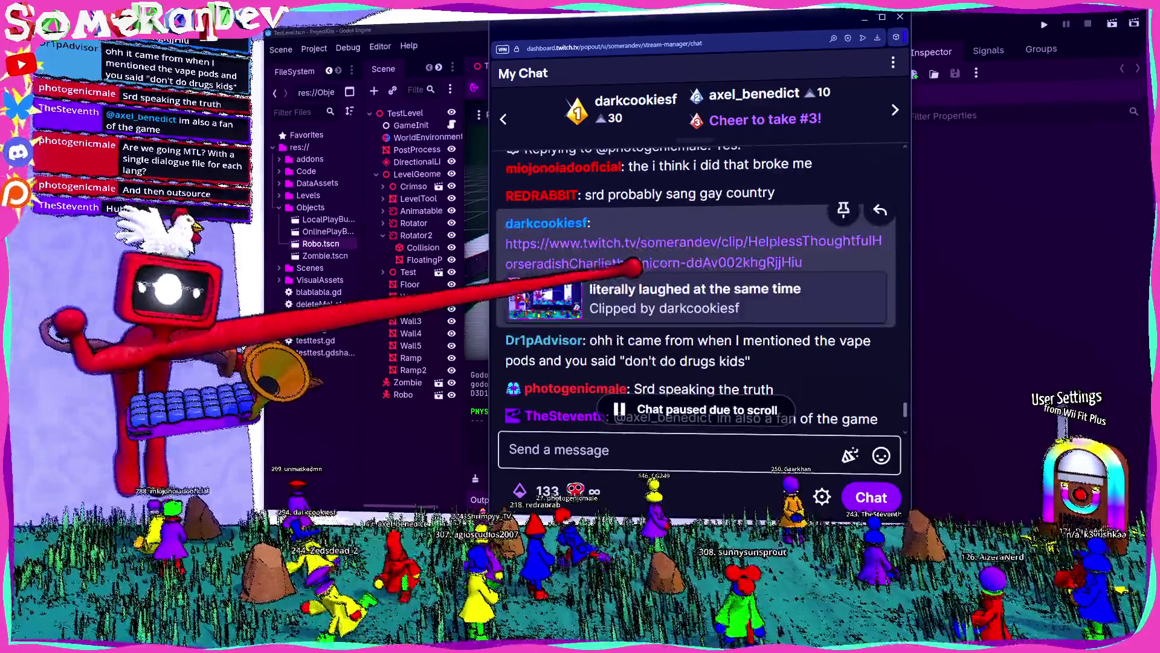
scroll(690, 271, down, 3)
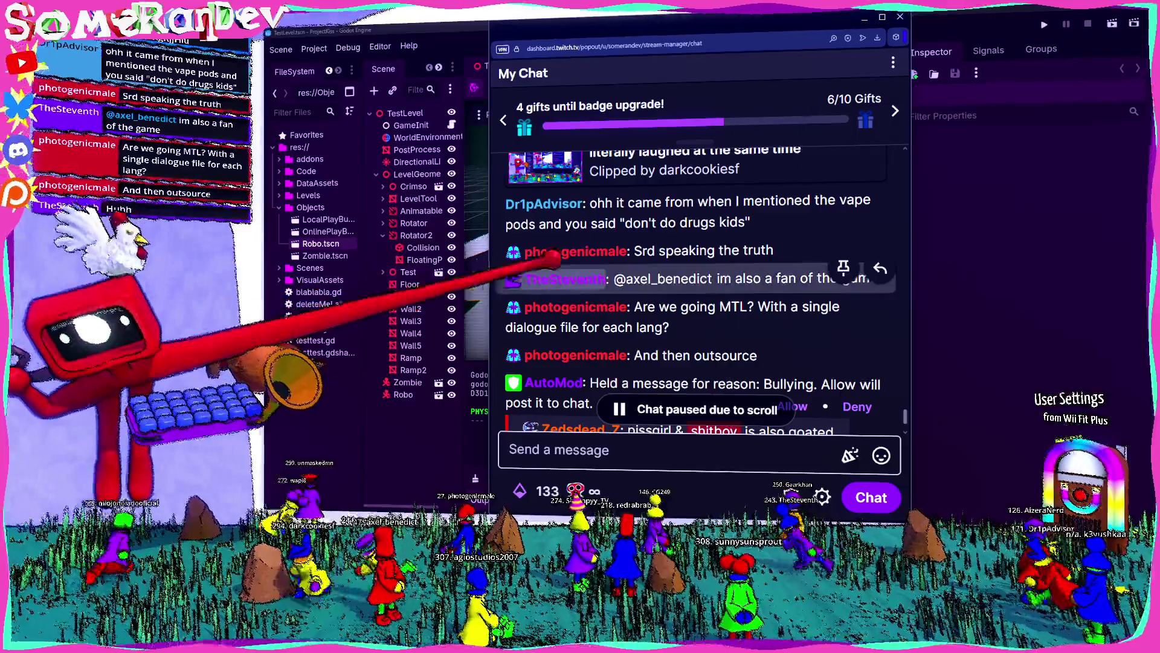
scroll(702, 242, down, 2)
scroll(716, 162, down, 2)
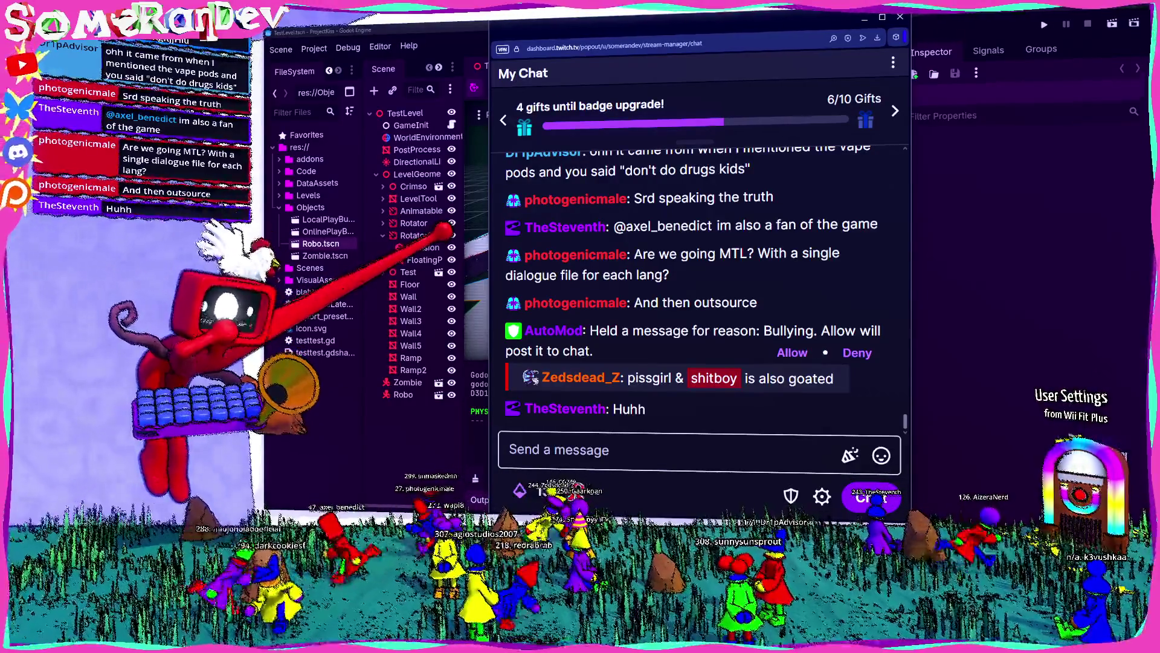
mouse_move(556, 312)
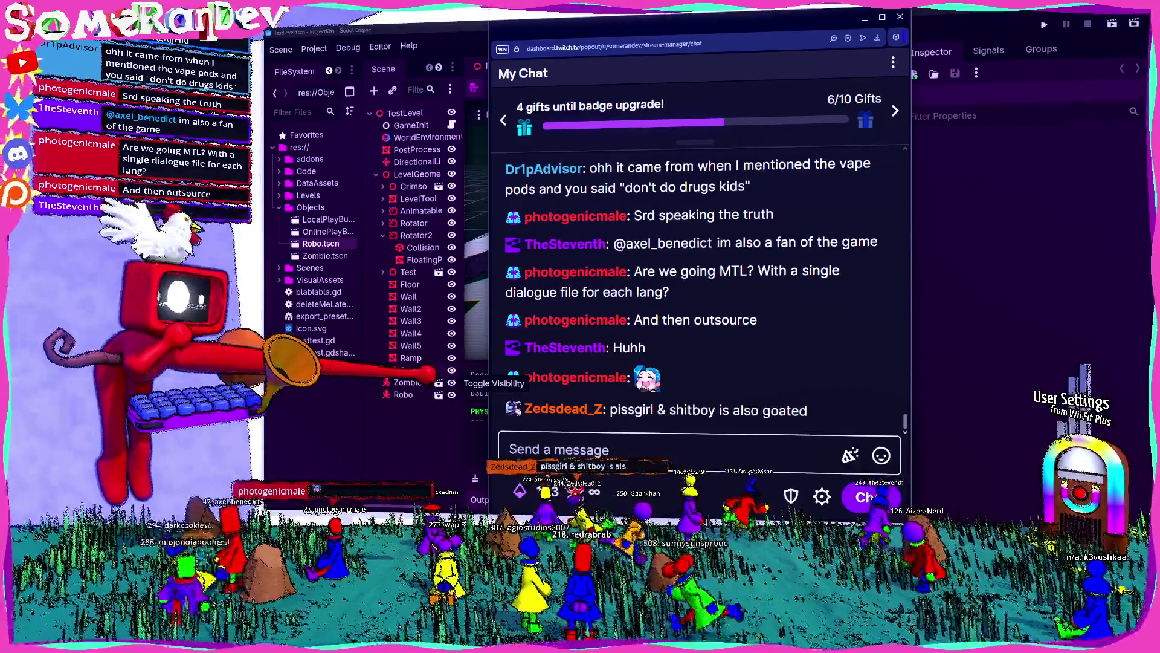
key(ctrl+d)
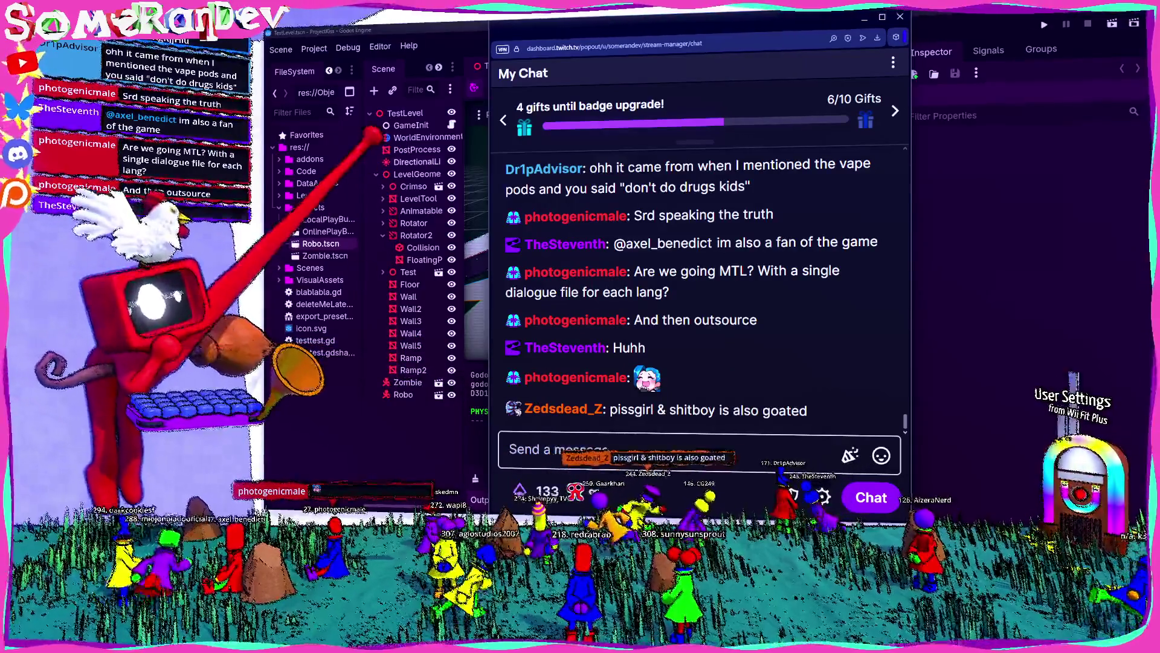
Close the Twitch chat pop-out so Godot's TestLevel scene and output log show
click(900, 16)
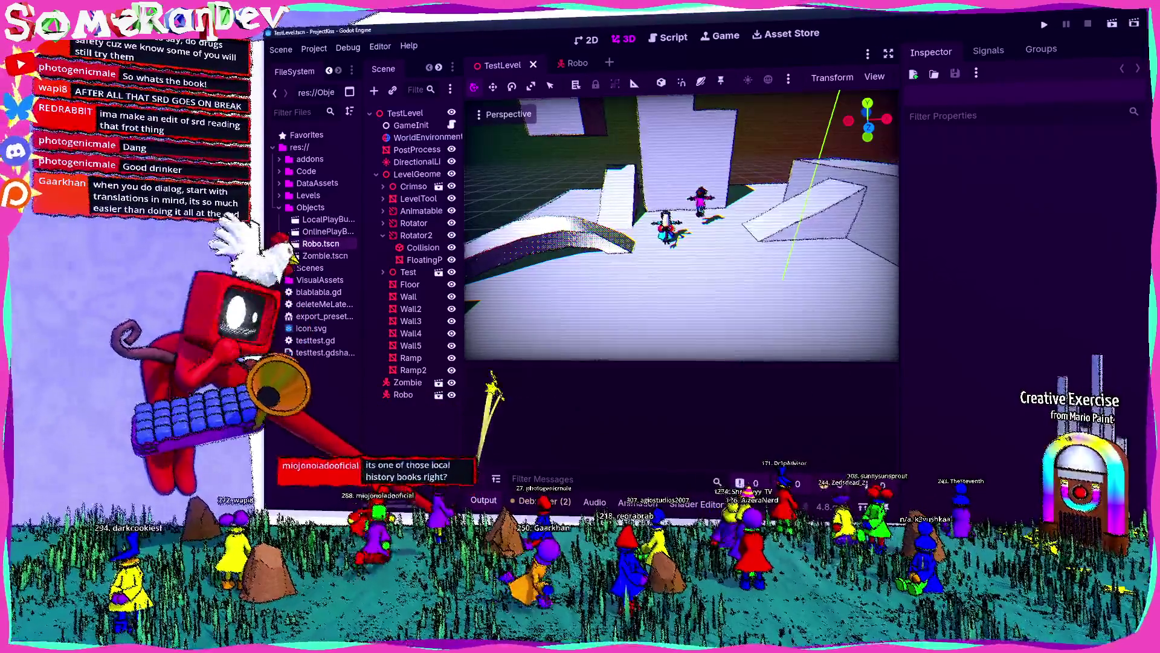
Hide the bottom Output panel with Ctrl+J, then switch to the Robo scene
key(ctrl+j)
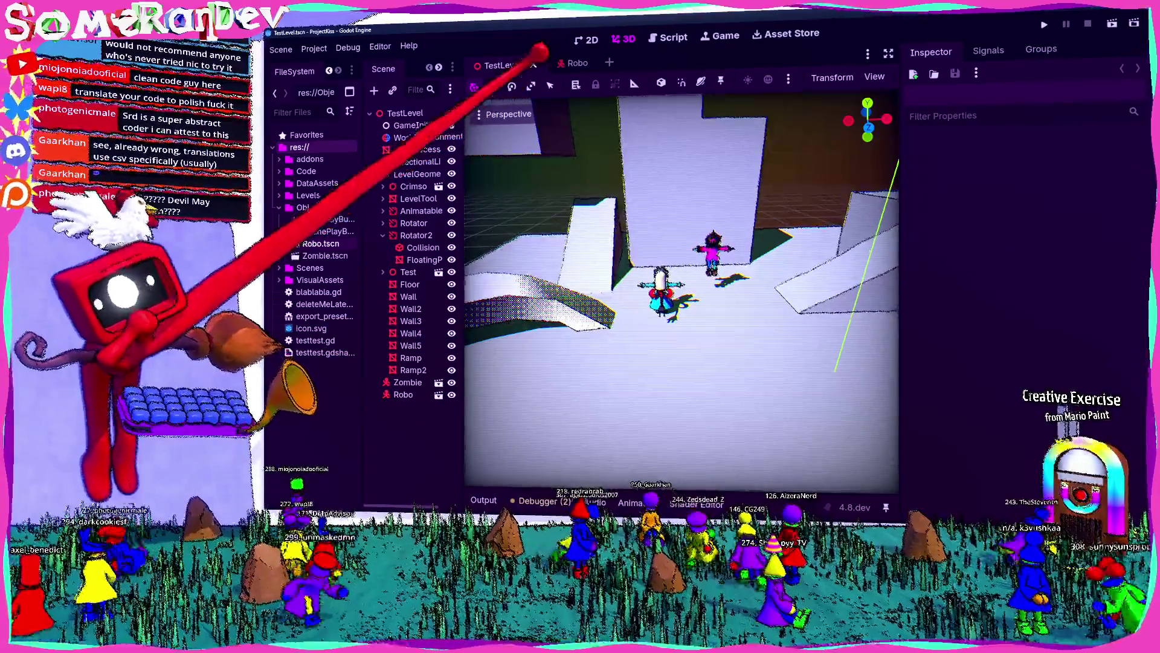
click(572, 63)
Orbit and focus the view on the robot, save Robo, and widen the Scene dock
drag(681, 290, 623, 275)
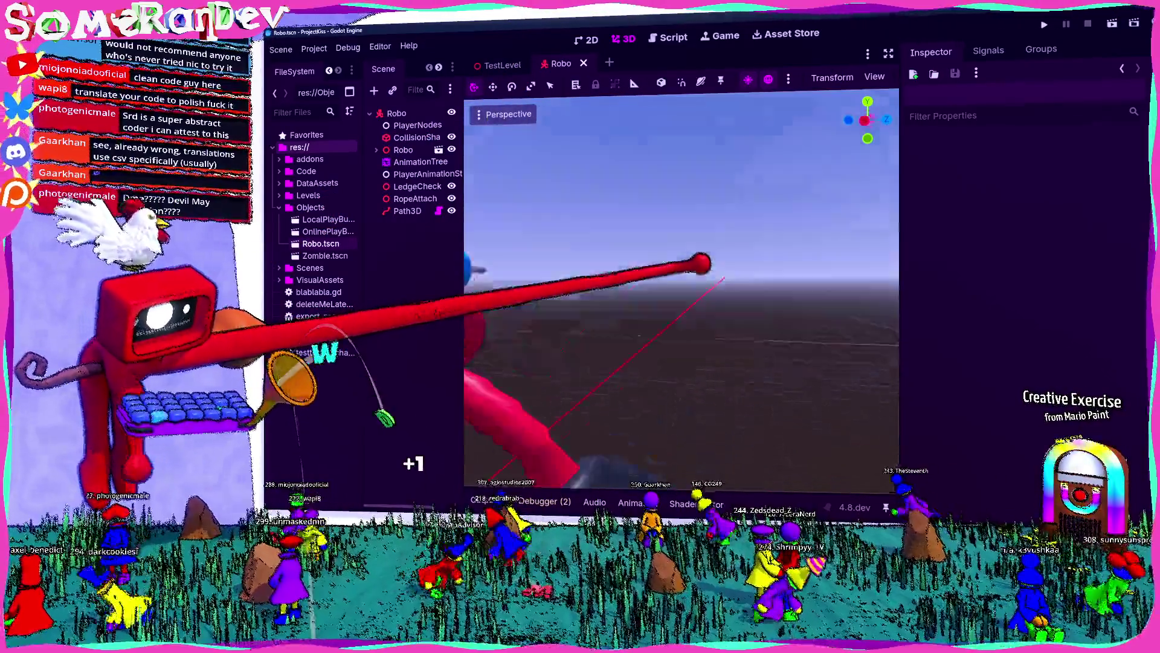
key(f)
key(ctrl+s)
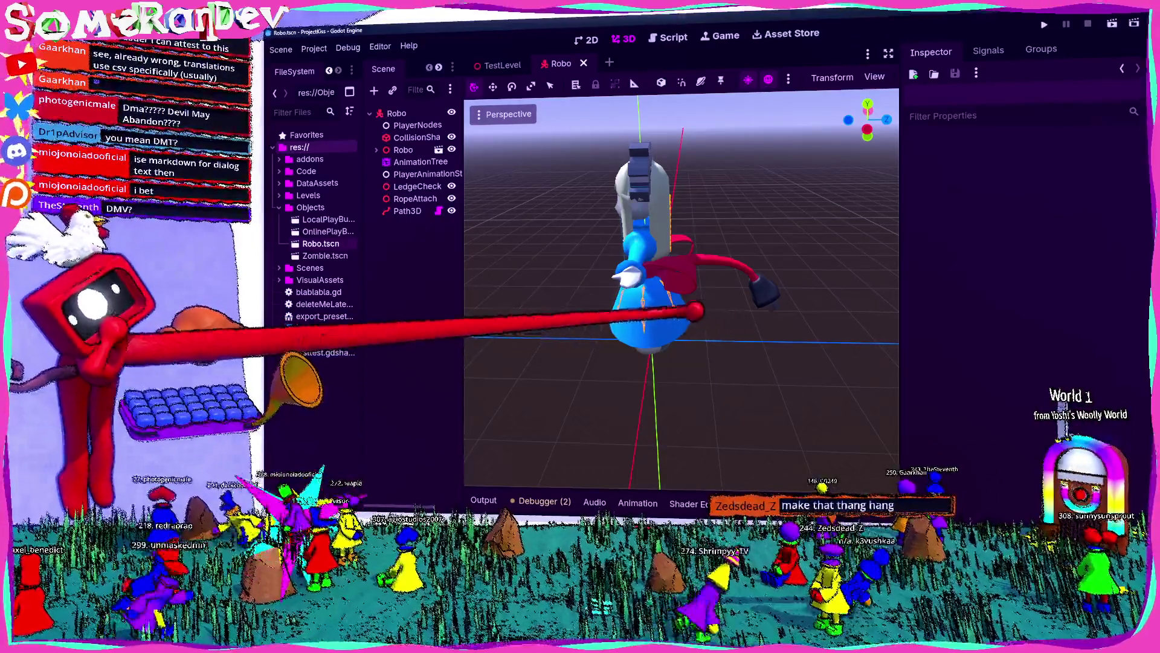
drag(464, 272, 505, 272)
Expand Robo > Armature, select CordEndPos, and cancel a trial Z move back to -17.0
click(377, 150)
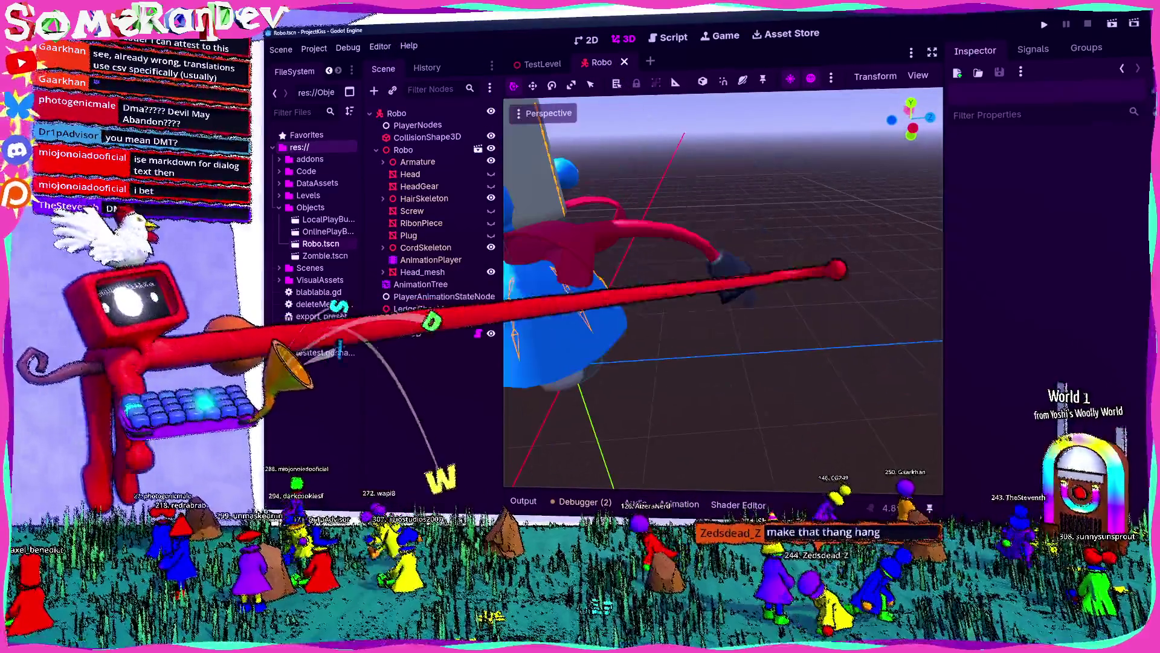
click(383, 162)
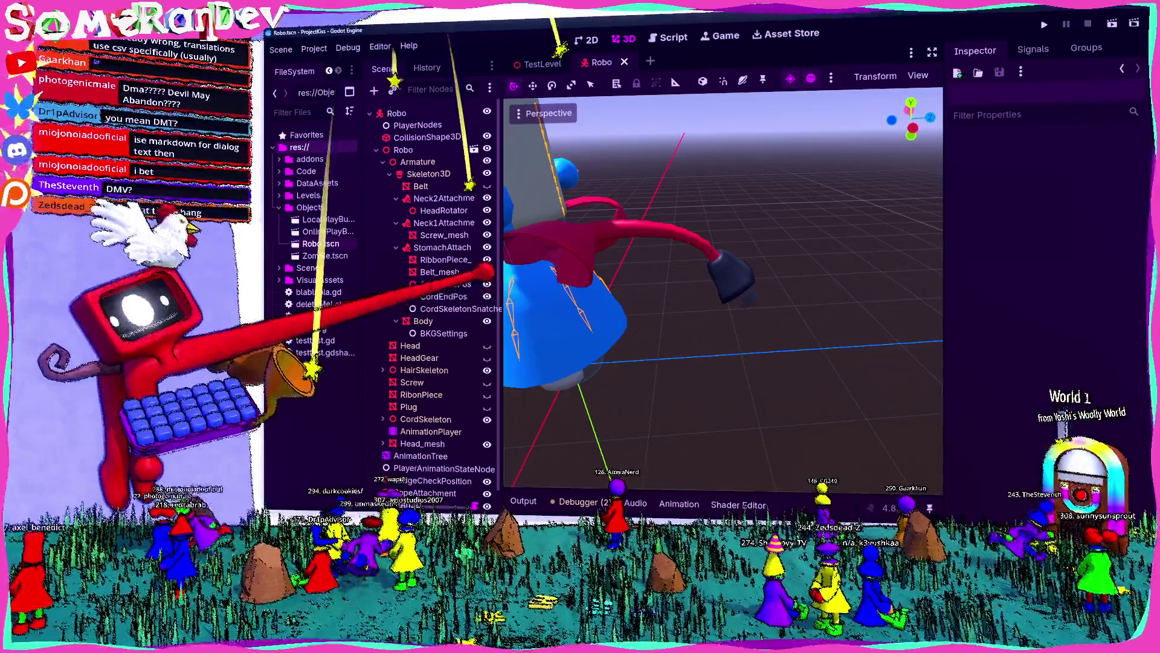
drag(501, 181, 536, 181)
click(443, 296)
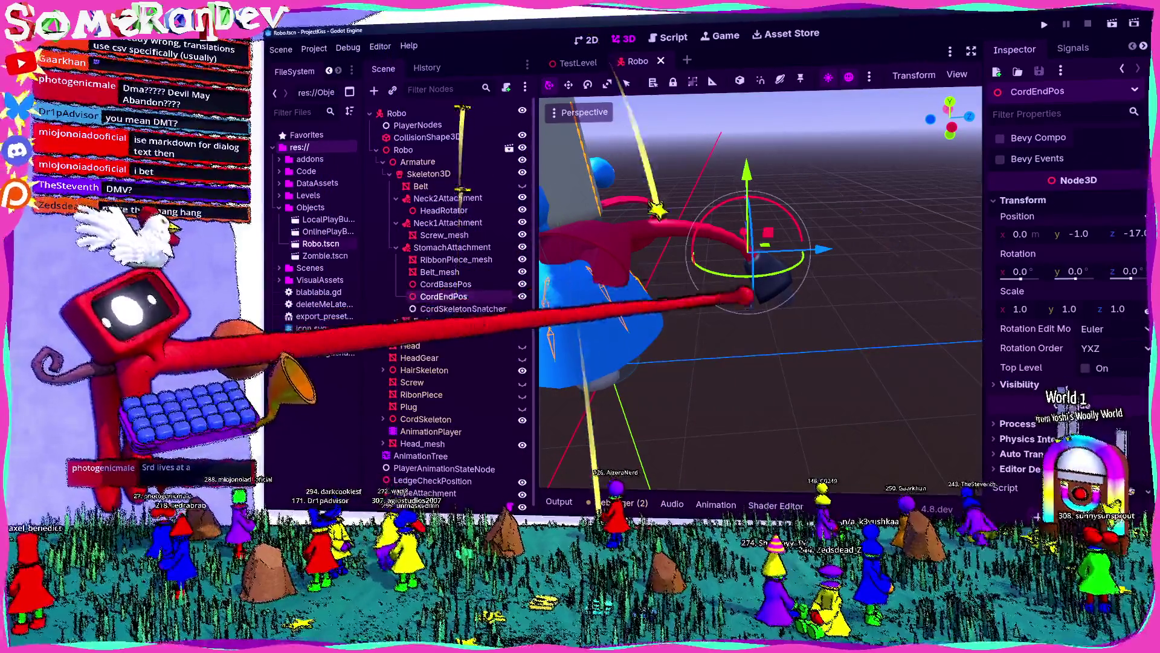
mouse_move(732, 264)
mouse_down()
mouse_move(852, 254)
mouse_move(816, 263)
mouse_up()
right_click(816, 263)
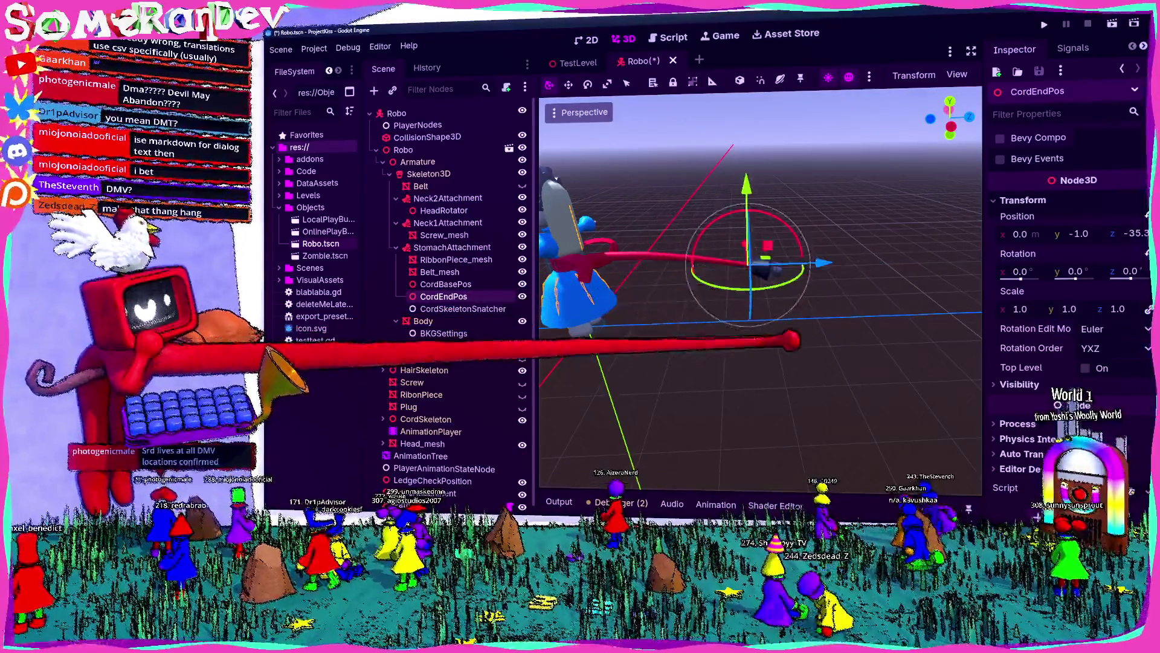
key(w)
key(w)
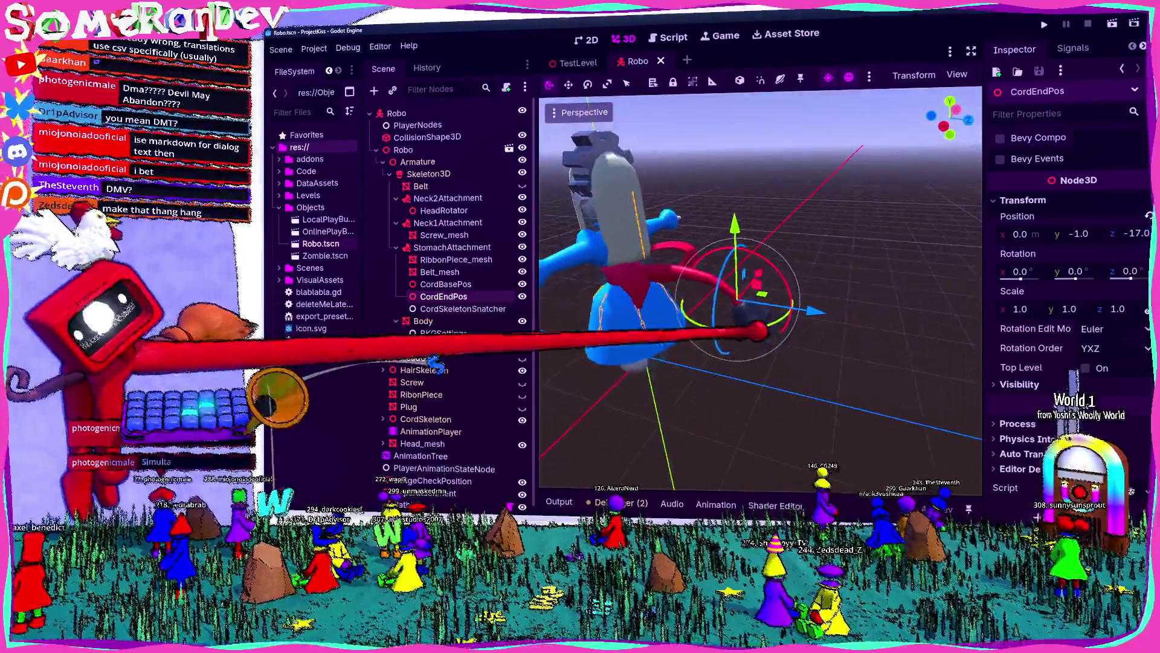
Raise CordEndPos along Y, then in front view shift it sideways to its new spot
mouse_move(737, 254)
mouse_down()
mouse_move(734, 191)
mouse_move(734, 209)
mouse_up()
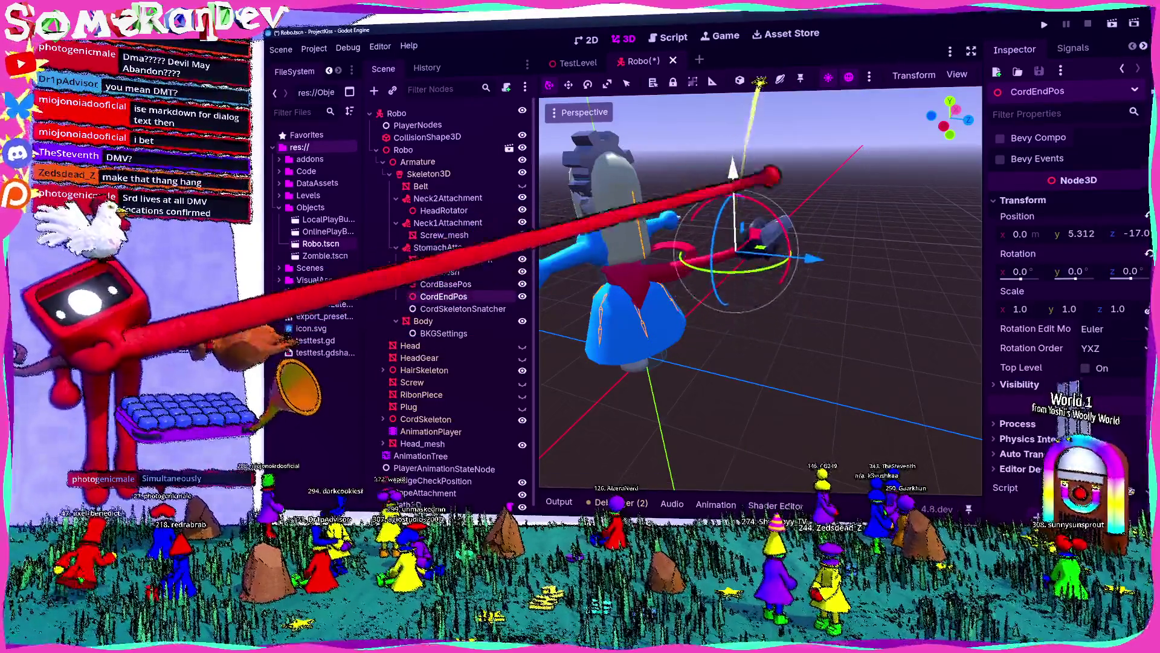
key(Escape)
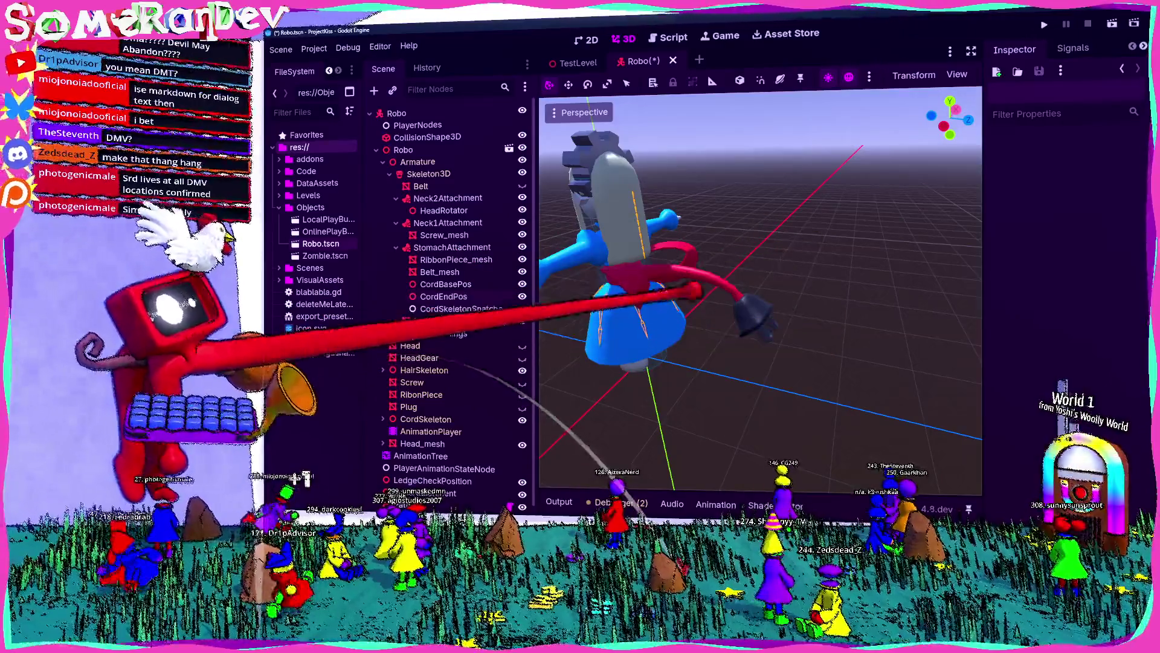
key(KP_1)
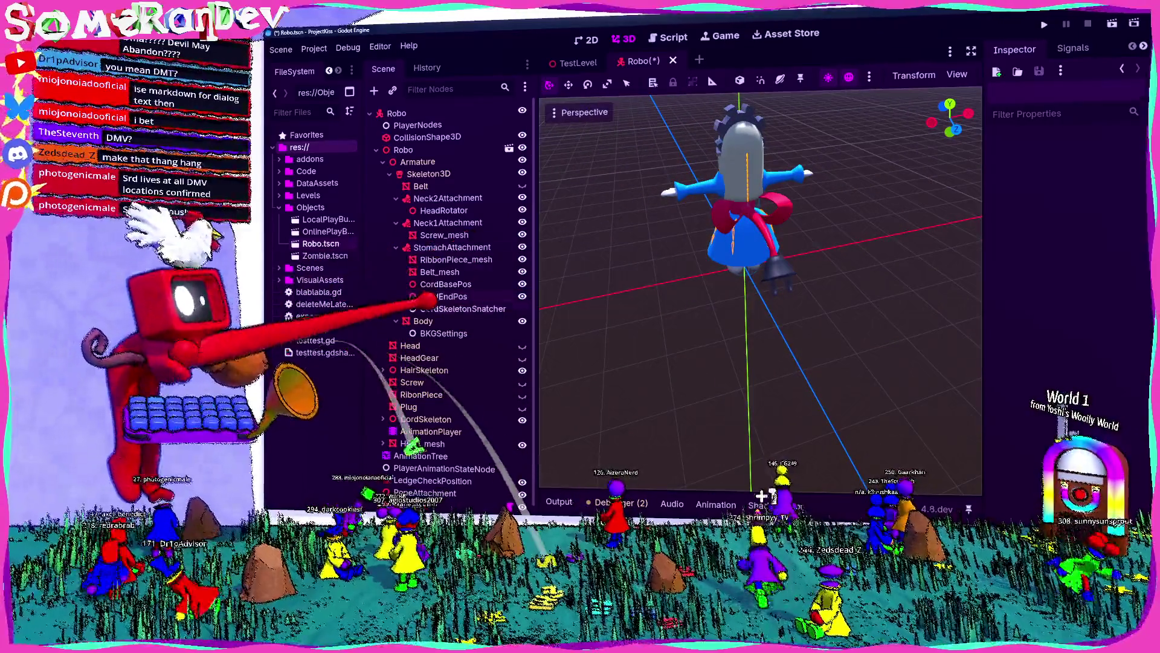
click(837, 241)
mouse_move(843, 238)
mouse_down()
mouse_move(743, 254)
mouse_move(858, 218)
mouse_move(870, 241)
mouse_up()
click(1006, 289)
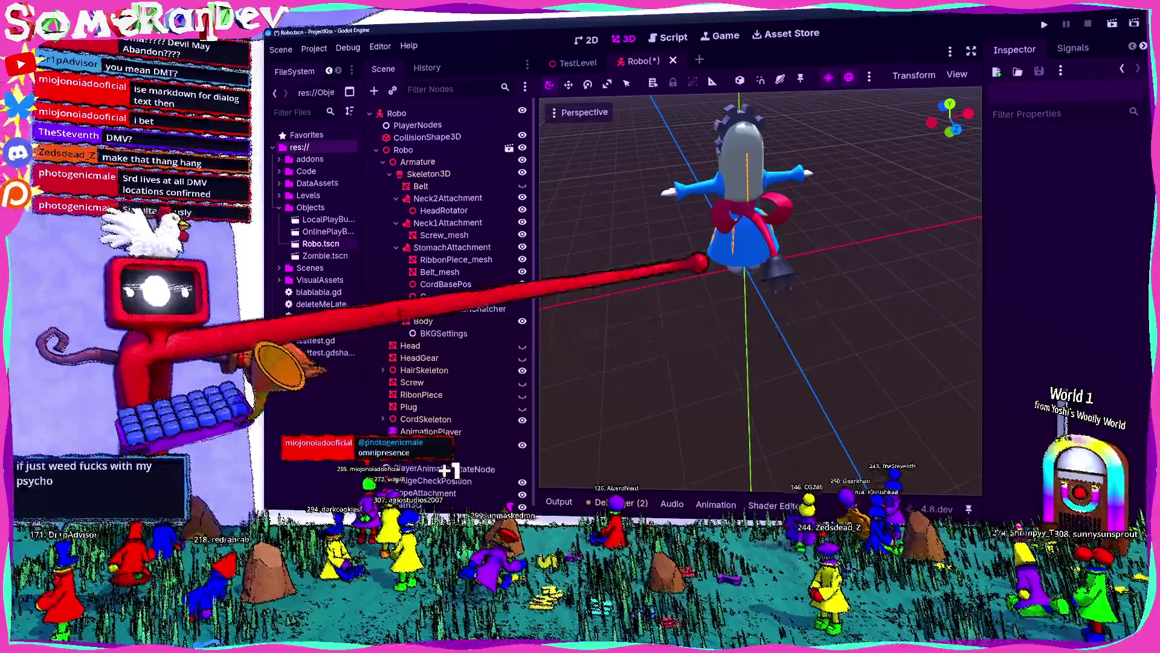
scroll(760, 290, up, 3)
scroll(760, 290, down, 3)
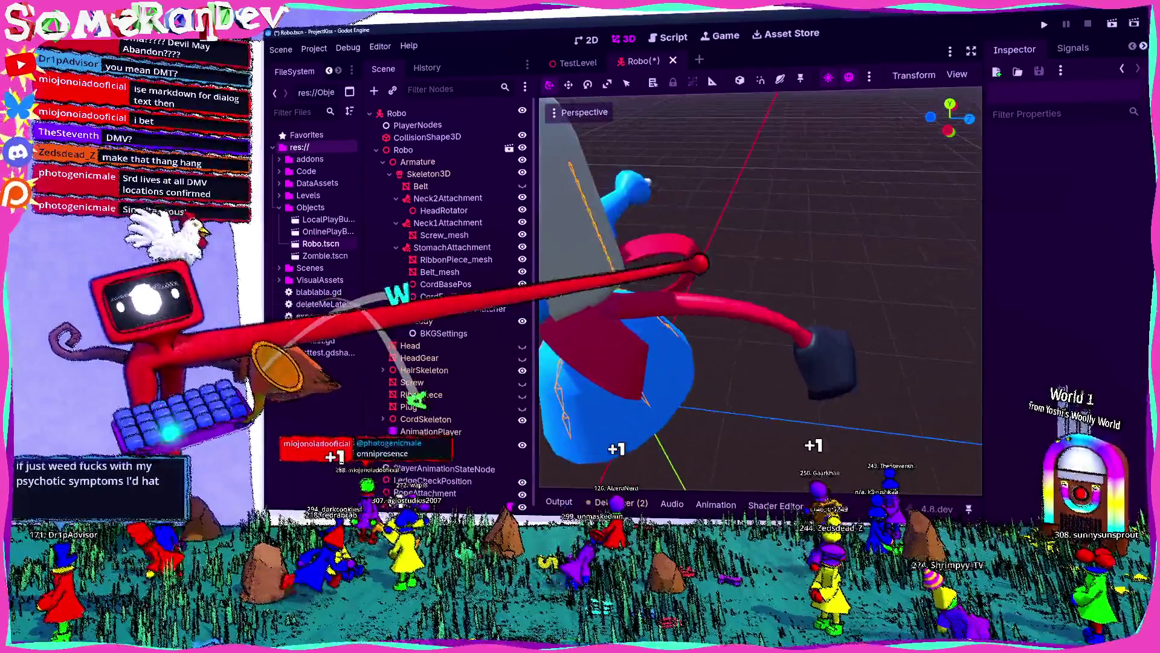
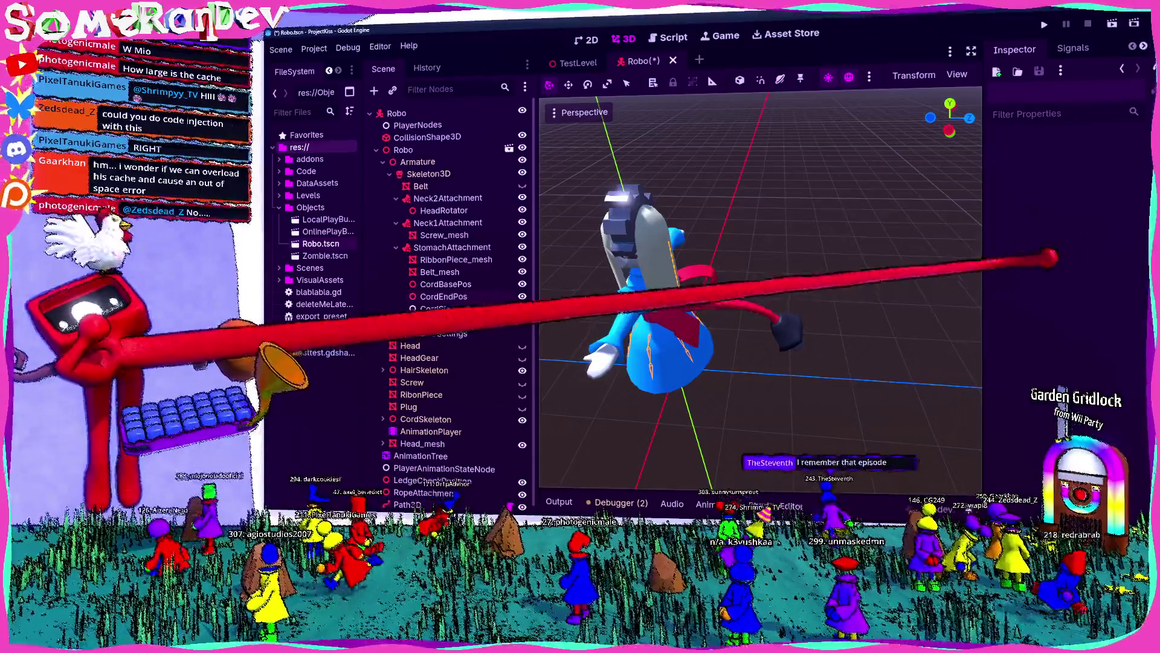
Open Godot's user data folder from the Project menu and show the emotes files as large thumbnails
click(314, 48)
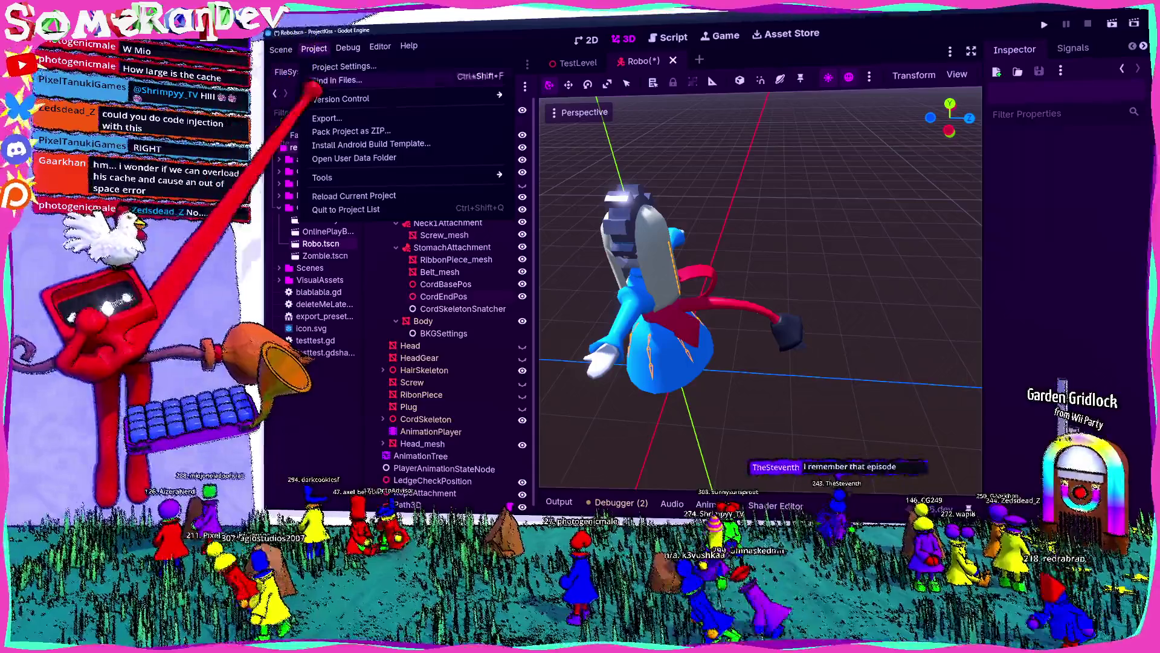
key(Escape)
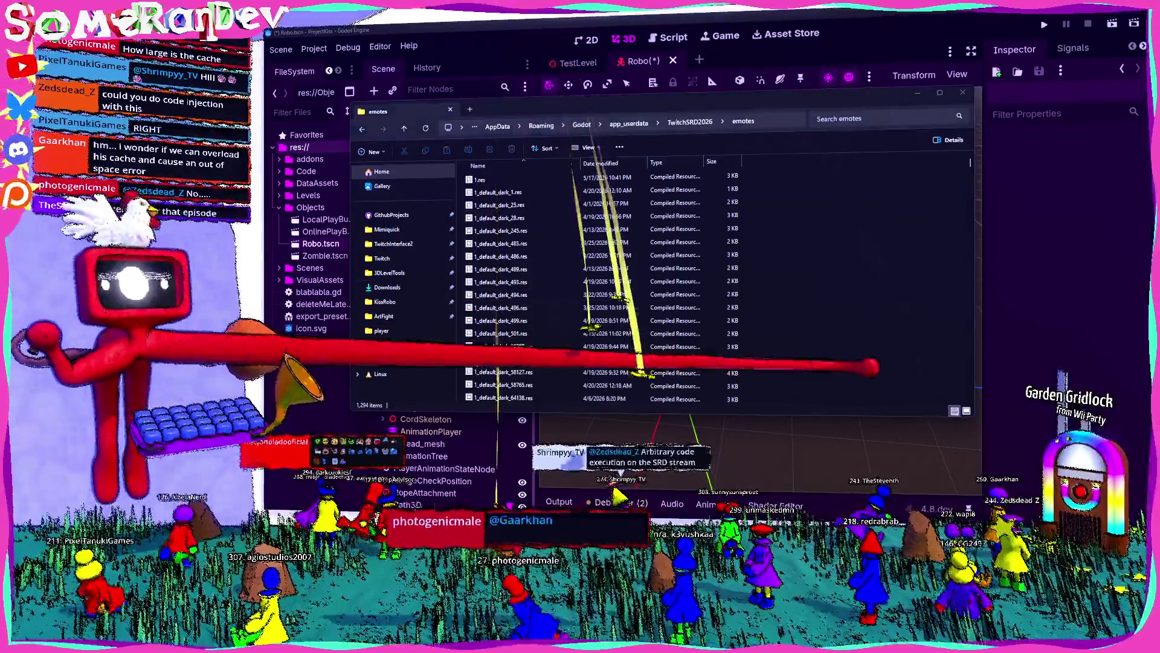
key(ctrl+shift+2)
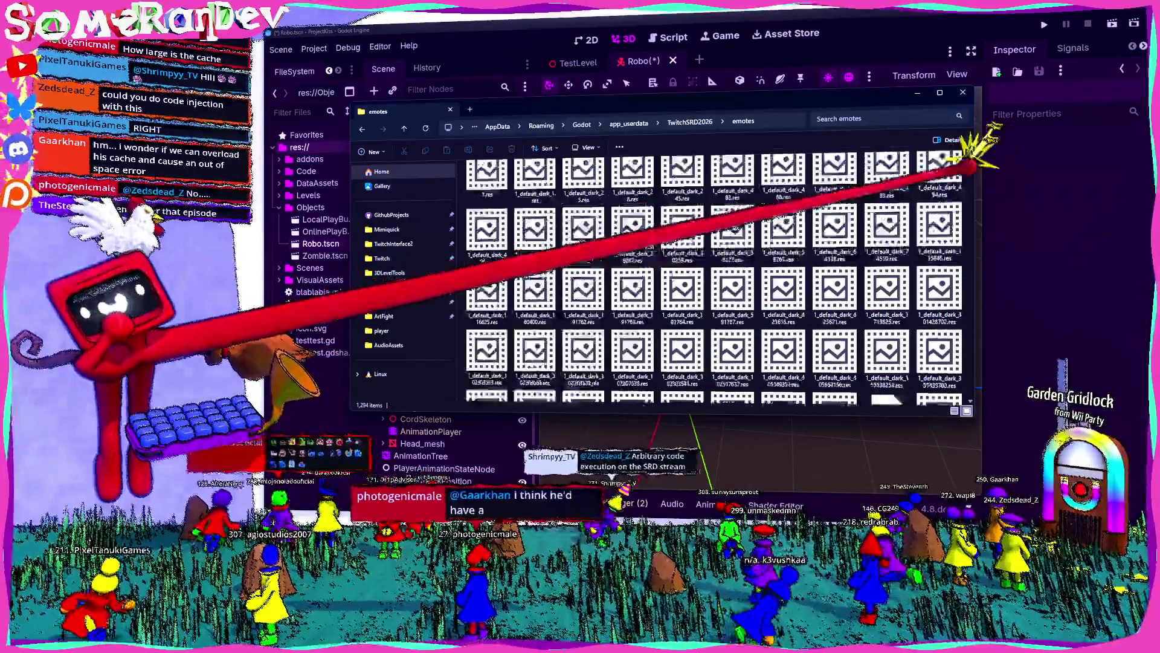
Scroll through the cached emote thumbnails, then close the Explorer window and return to Godot
scroll(719, 279, down, 15)
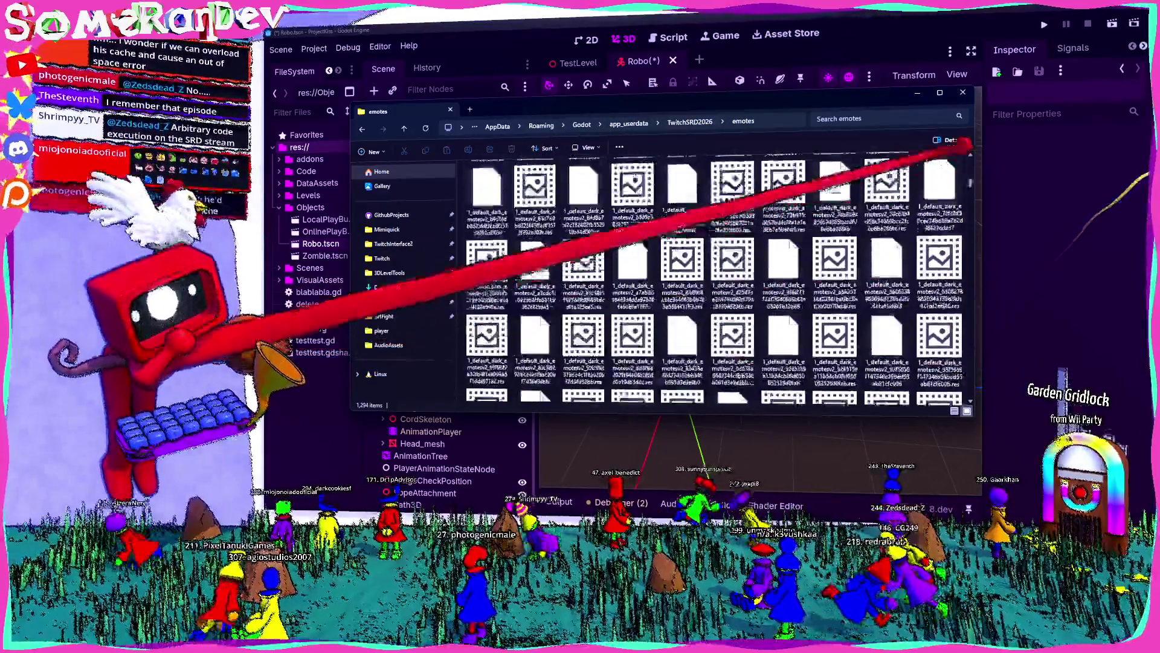
key(alt+F4)
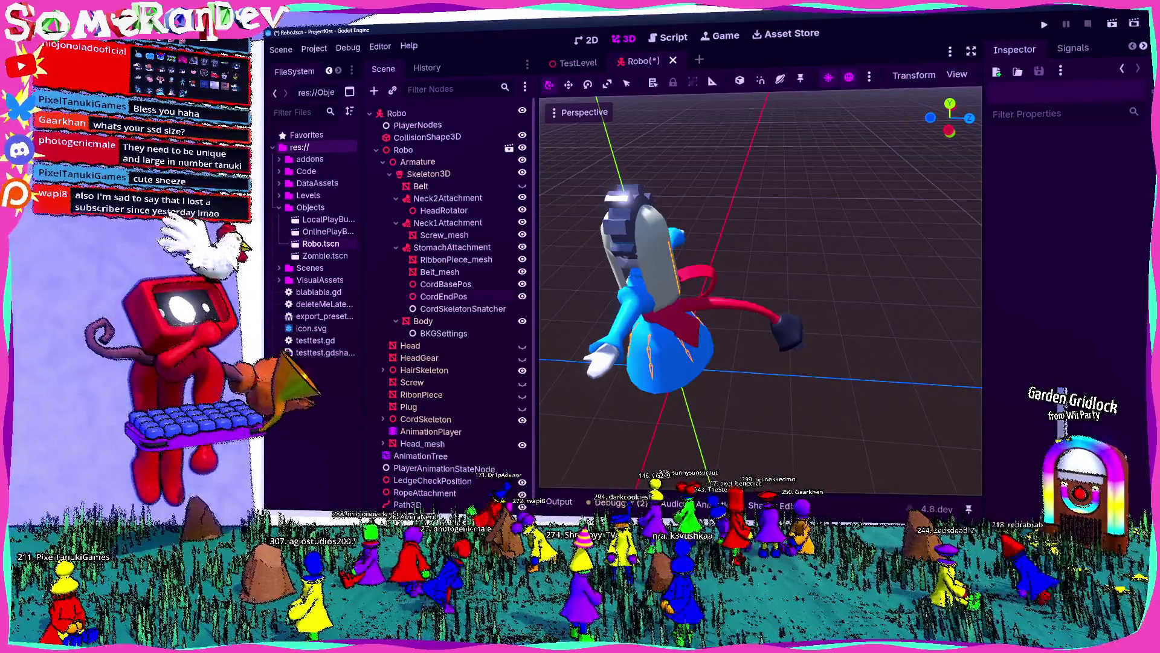
key(alt+Tab)
key(alt+Tab)
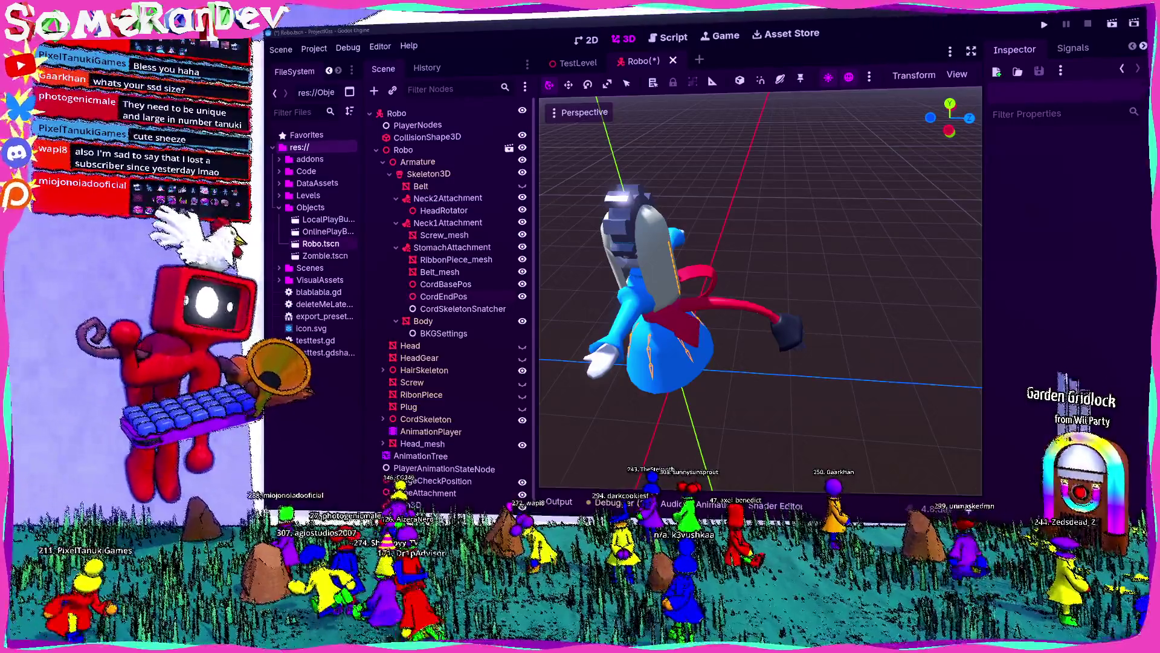
Open File Explorer at This PC with Win+E
key(super+e)
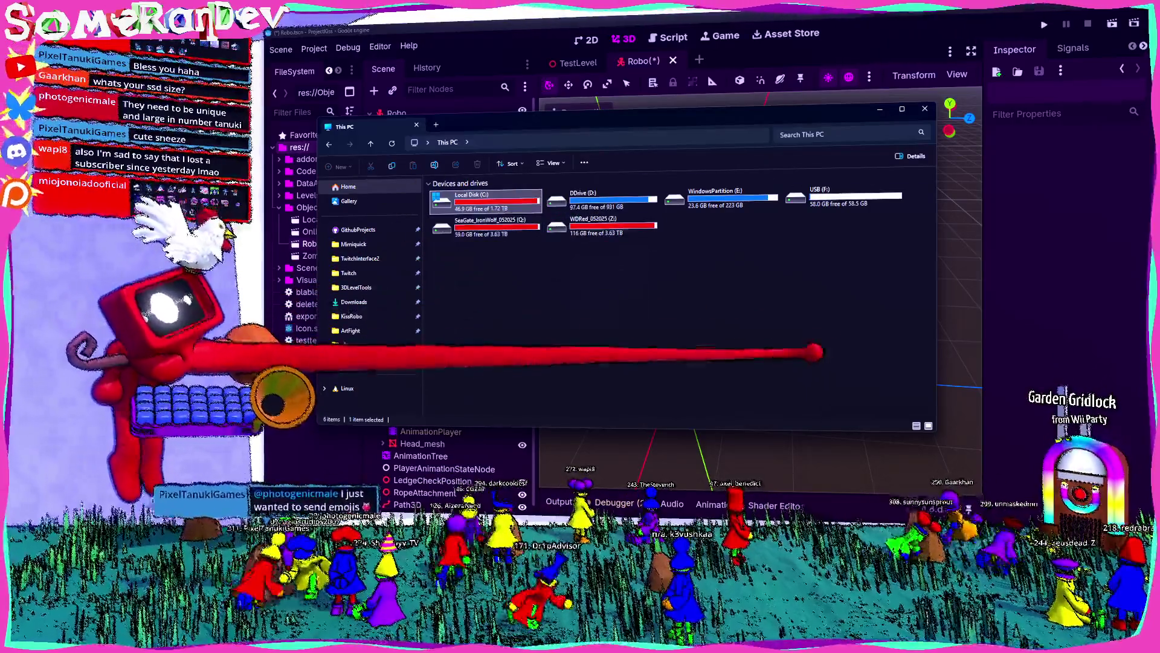
Close the This PC window and switch back to the TwitchSRD2026 user data folder
click(924, 109)
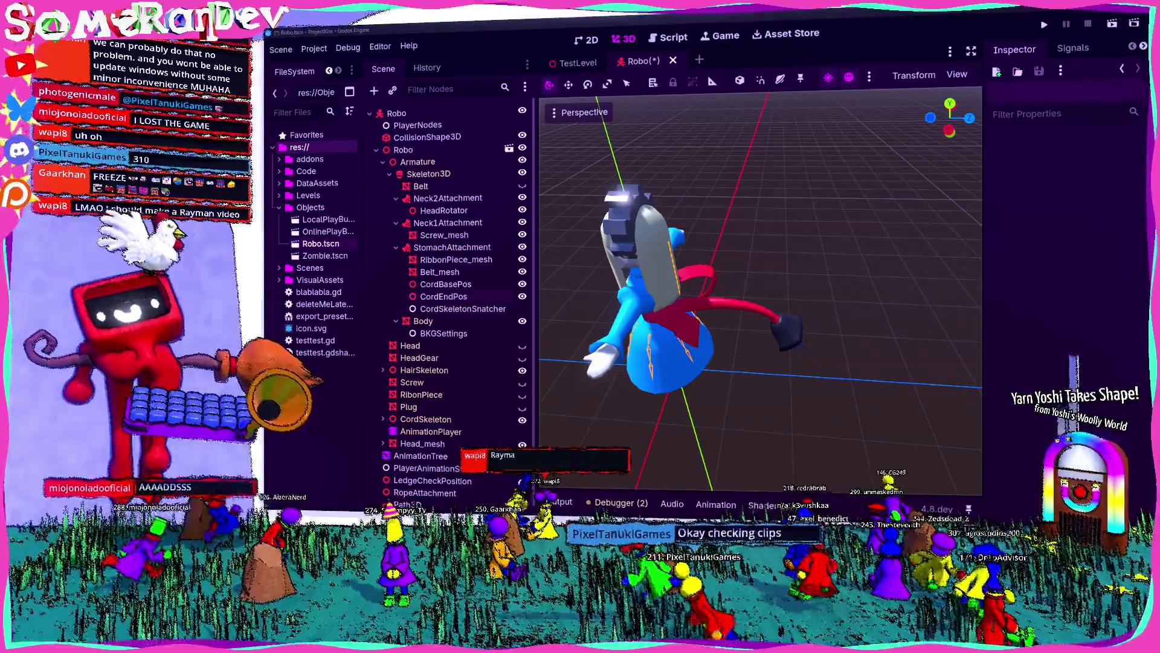
key(alt+Tab)
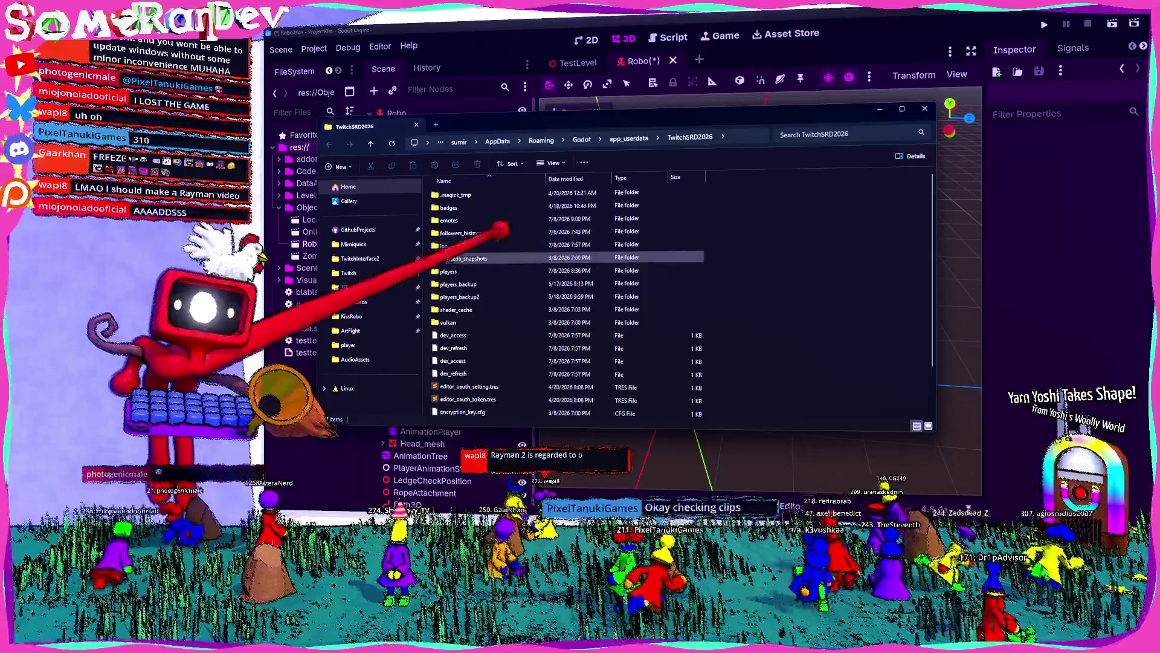
right_click(467, 220)
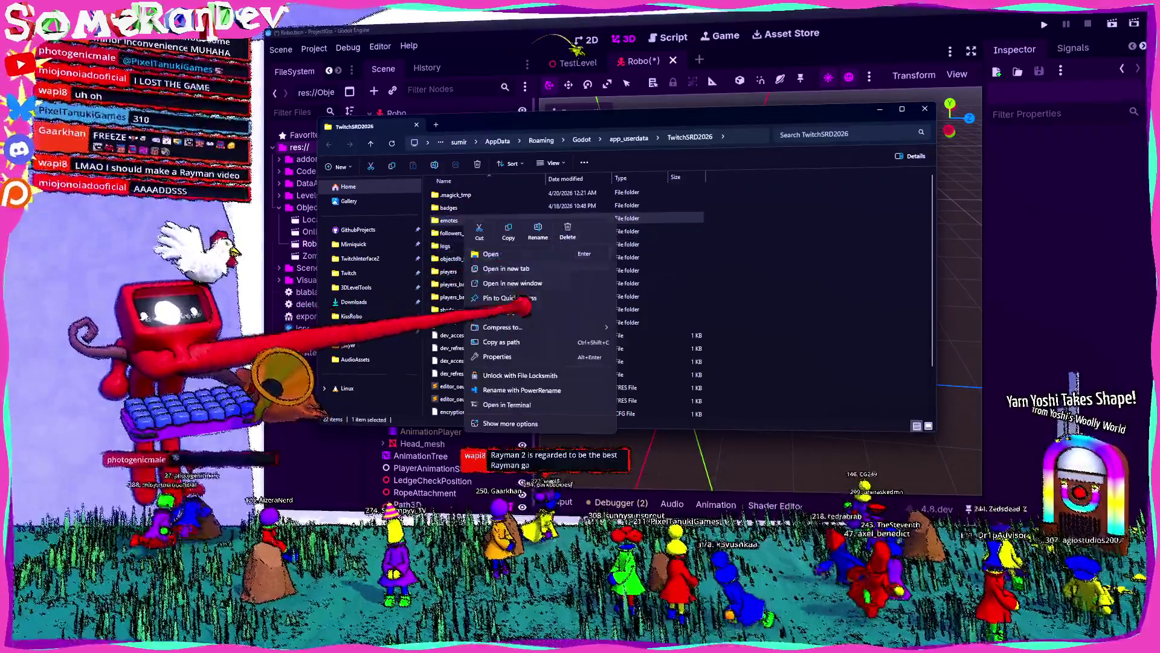
click(505, 357)
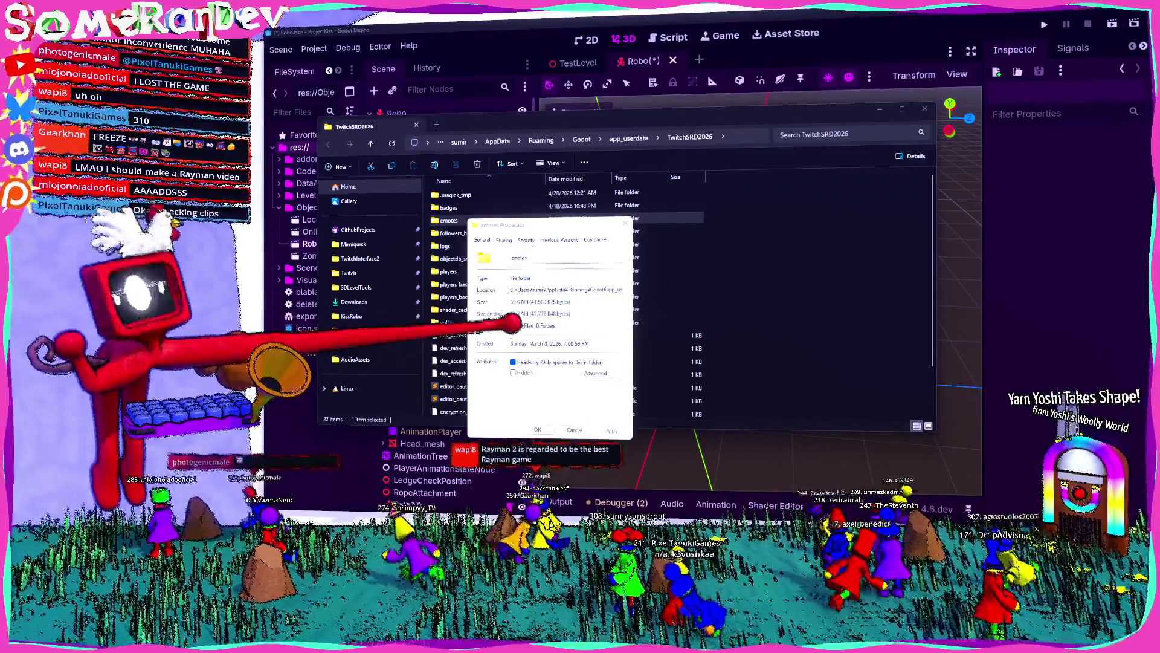
key(Escape)
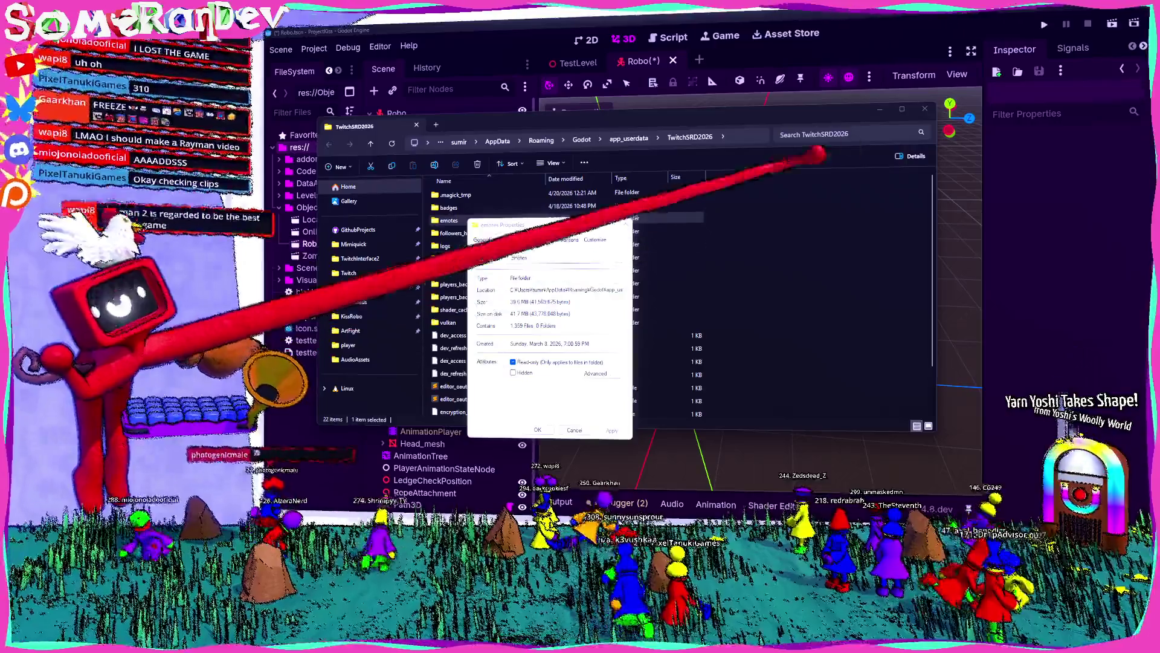
click(925, 109)
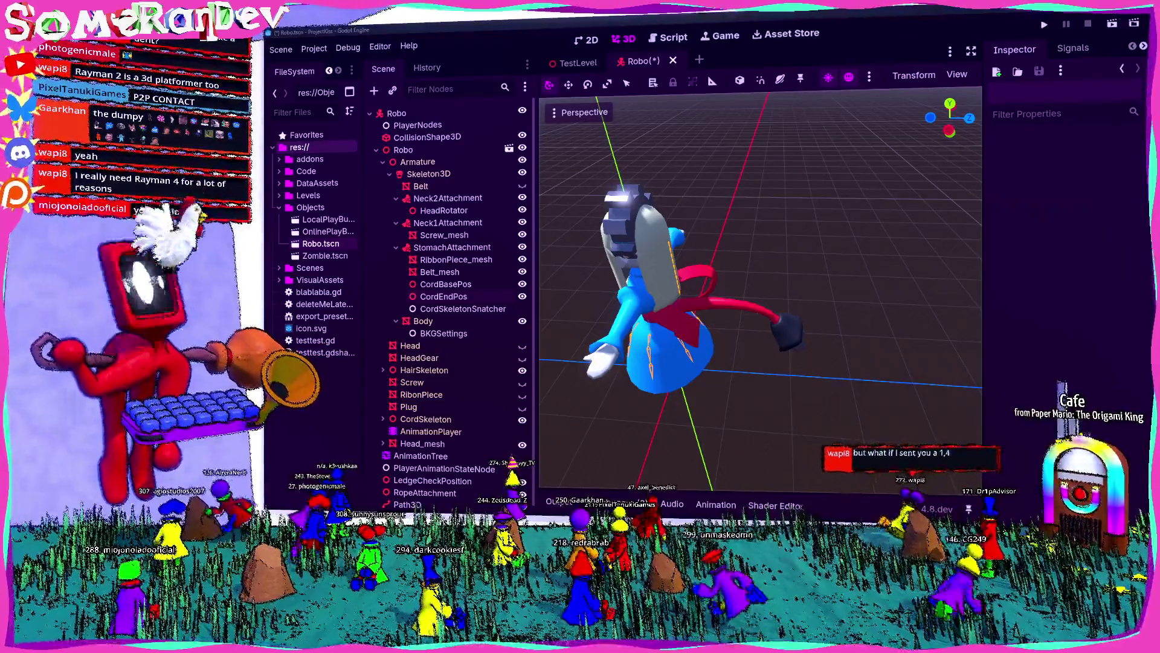
key(alt+Tab)
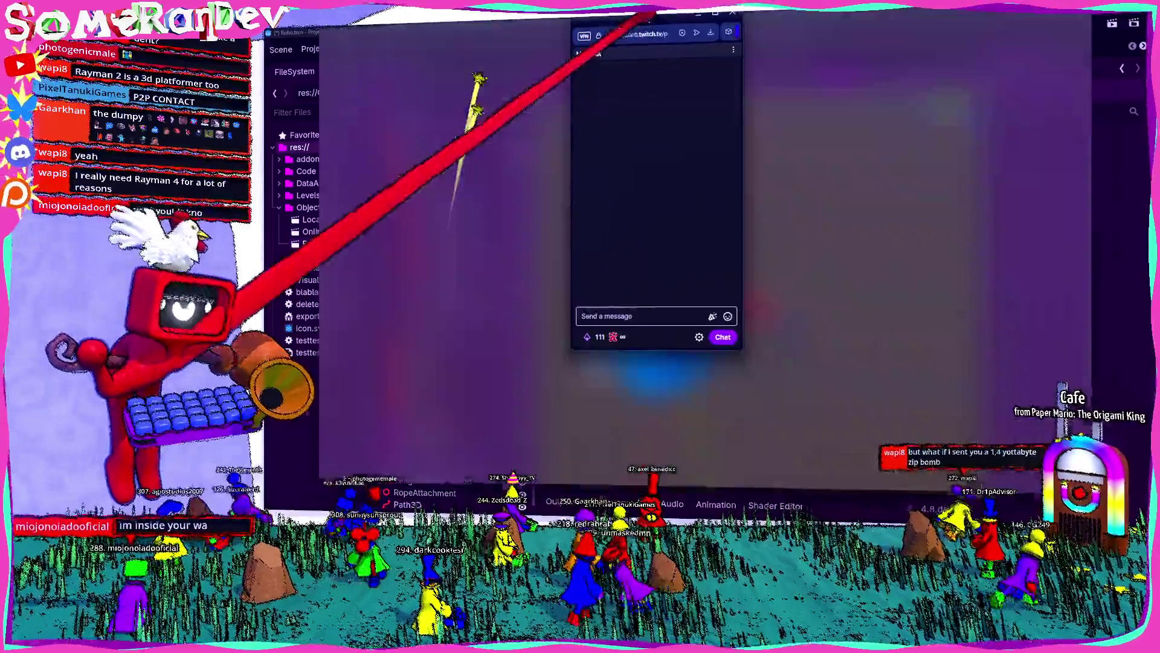
Stretch the chat pop-out to full height, widen it, zoom text to 150%, and read messages
drag(647, 91, 641, 13)
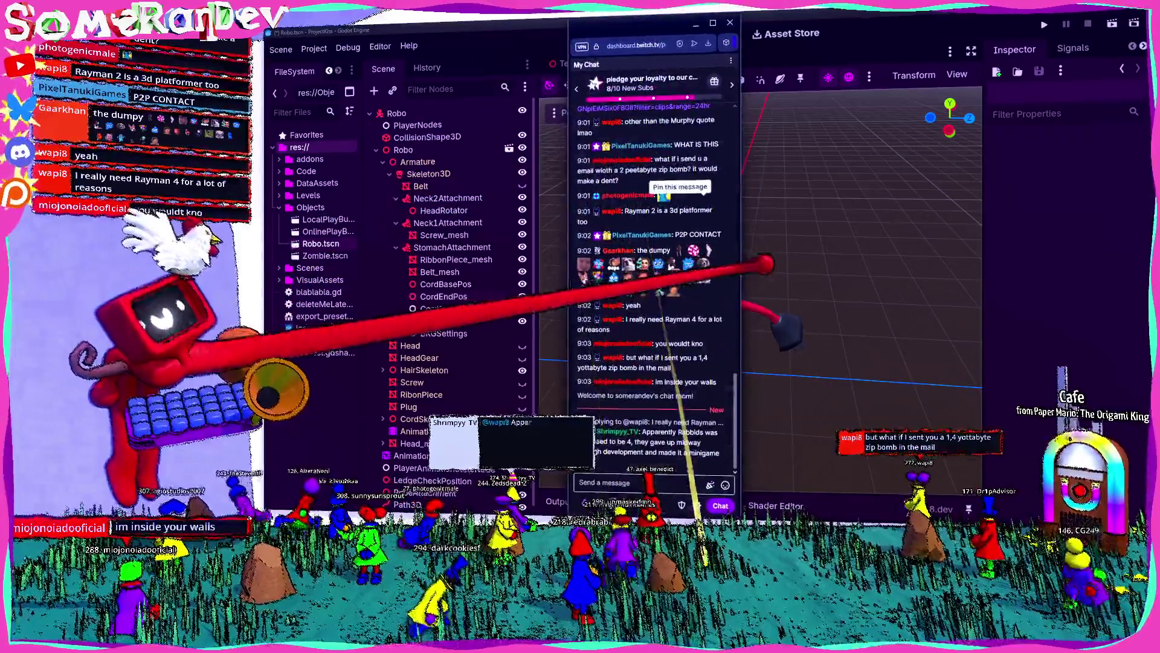
drag(738, 181, 910, 175)
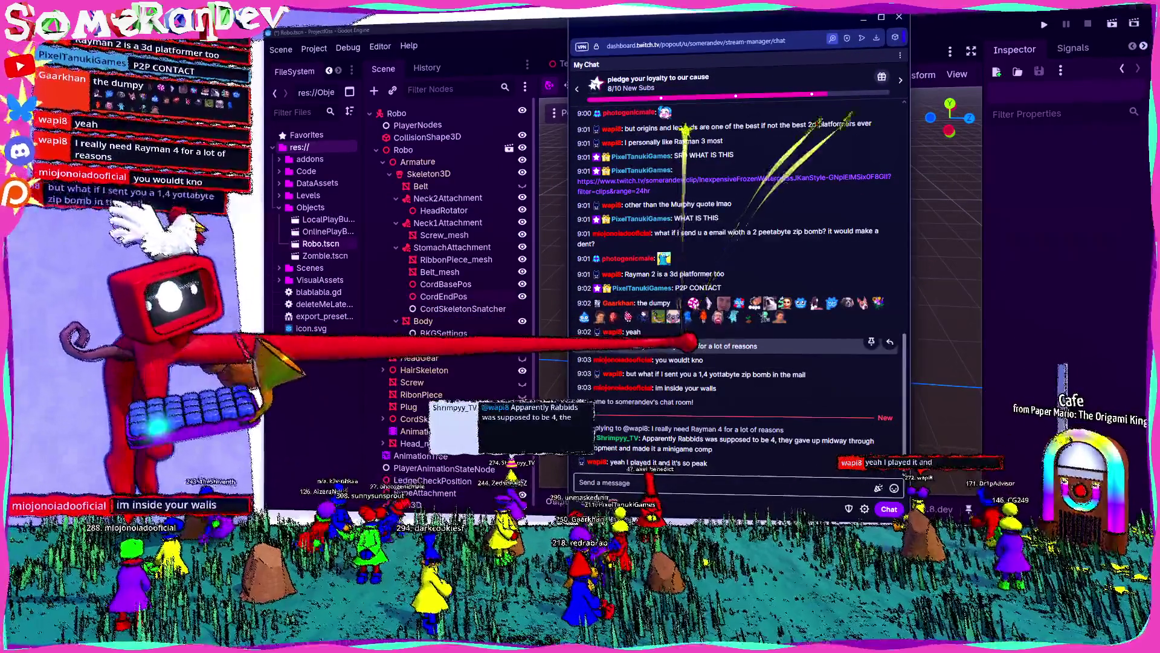
key(ctrl+plus)
key(ctrl+plus)
key(ctrl+plus)
key(ctrl+plus)
key(ctrl+plus)
scroll(737, 290, up, 5)
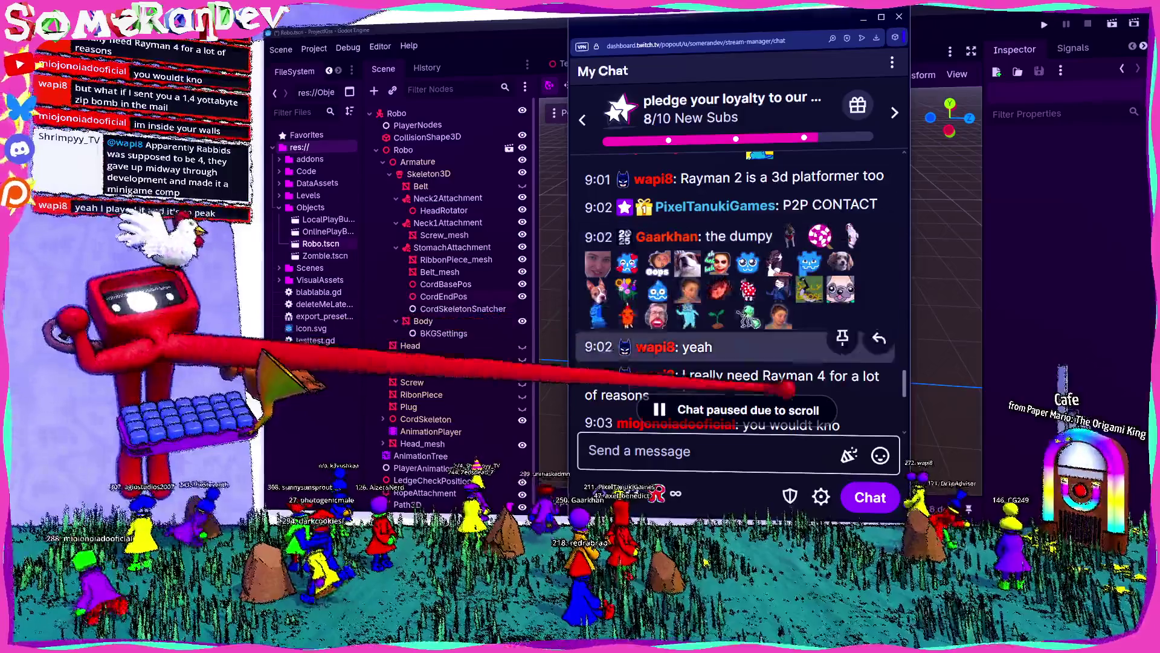
scroll(840, 360, down, 5)
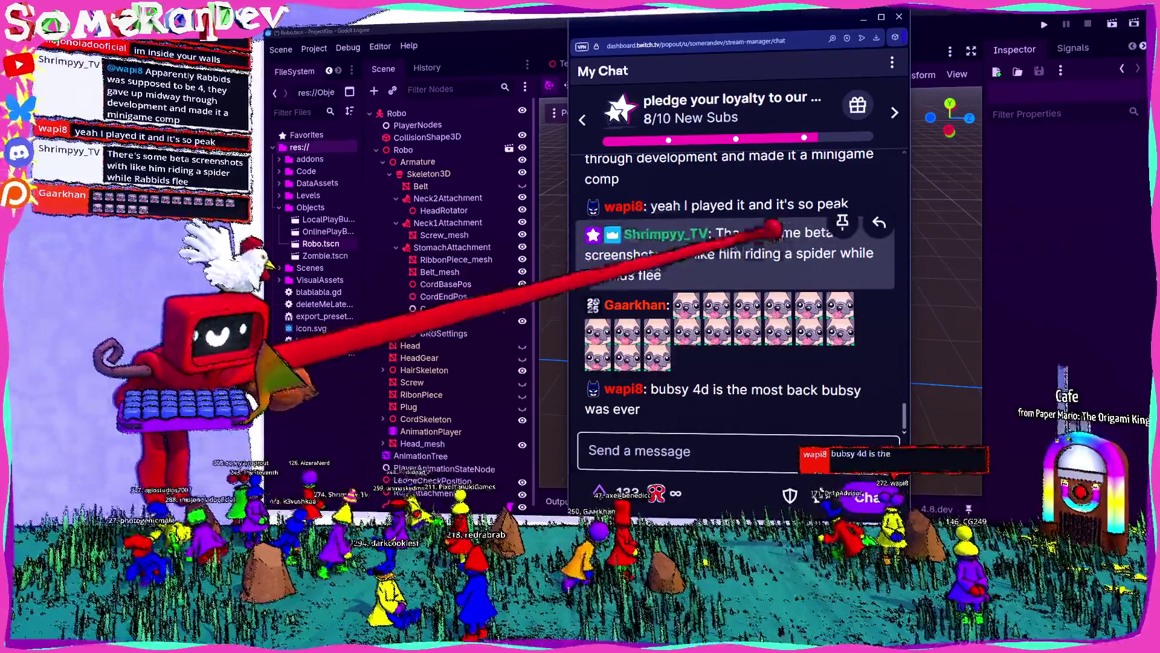
scroll(773, 226, up, 3)
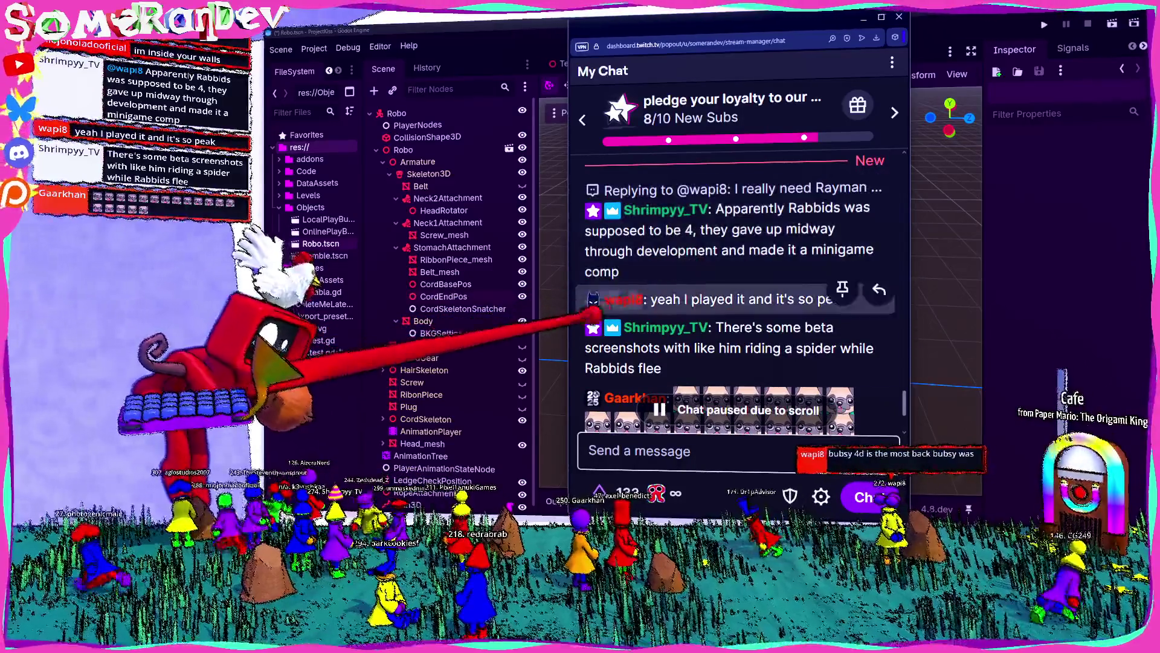
scroll(599, 320, down, 5)
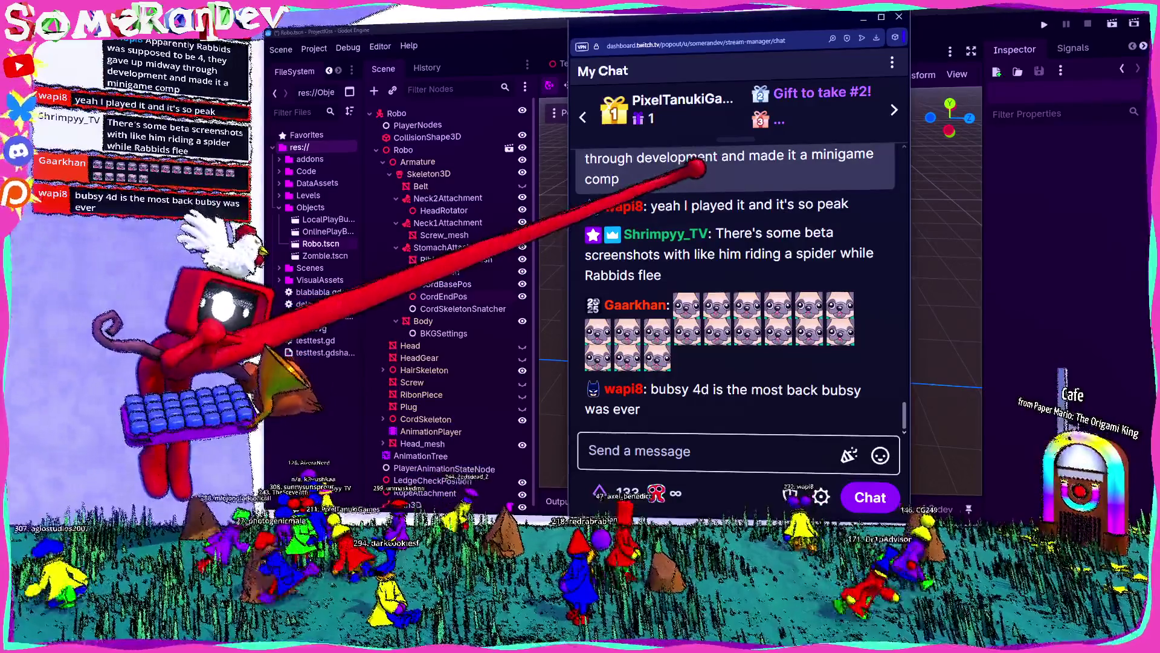
scroll(681, 245, up, 2)
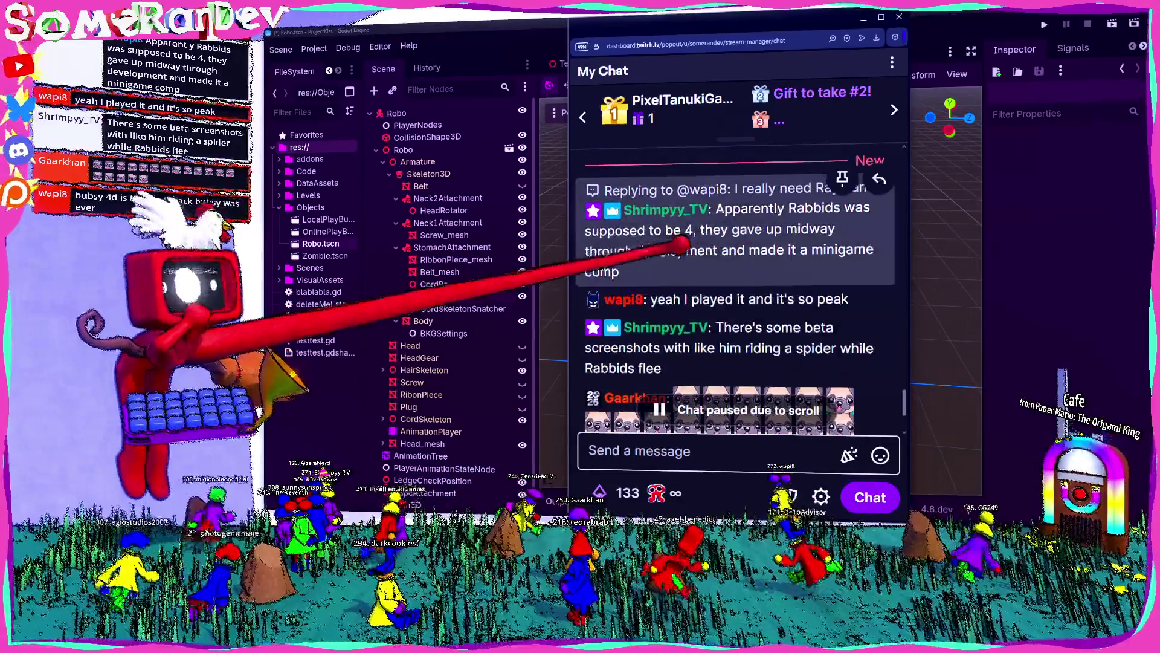
scroll(681, 244, down, 4)
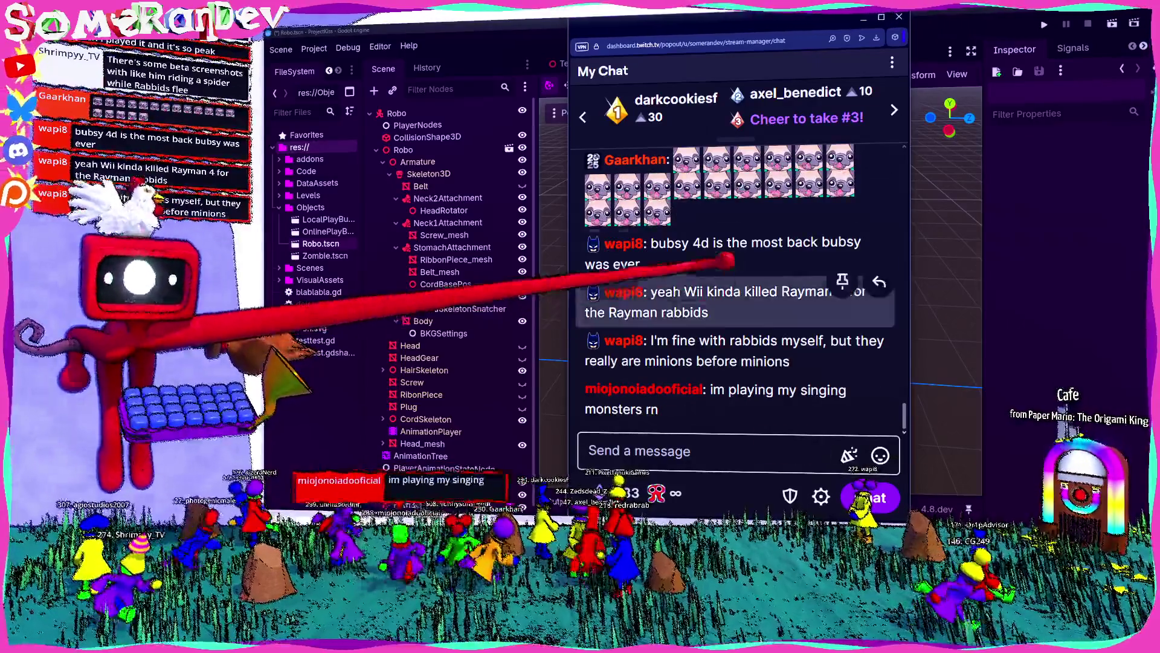
scroll(737, 291, up, 3)
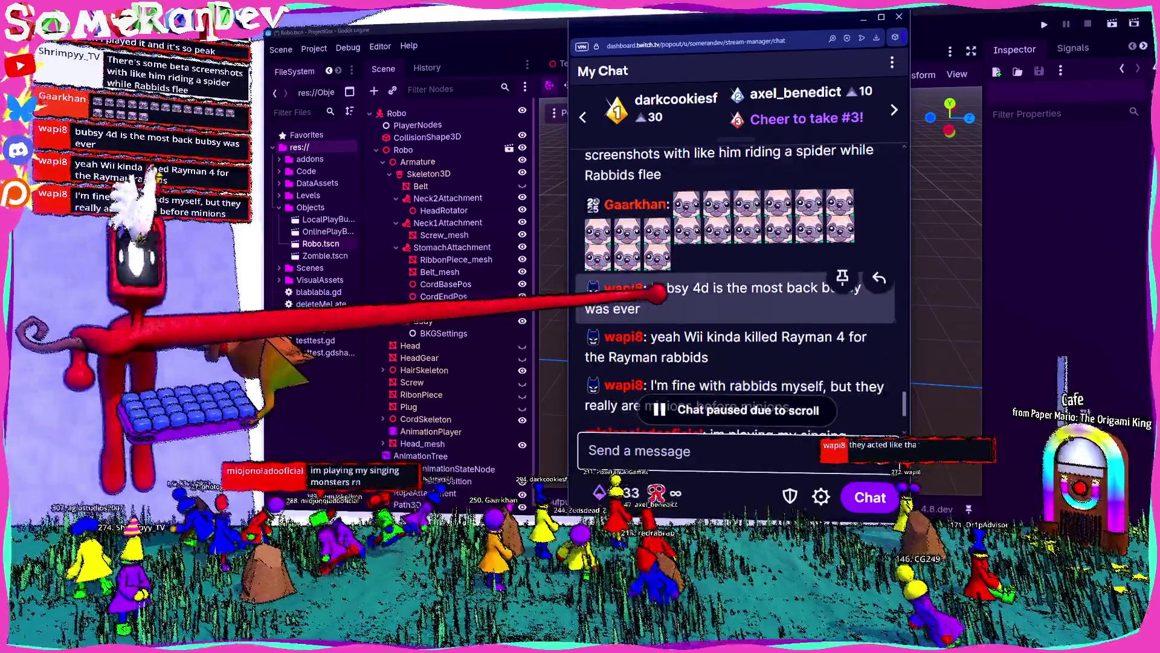
Scroll through chat history, zoom the chat text out twice, then close the chat pop-out
scroll(737, 290, up, 1)
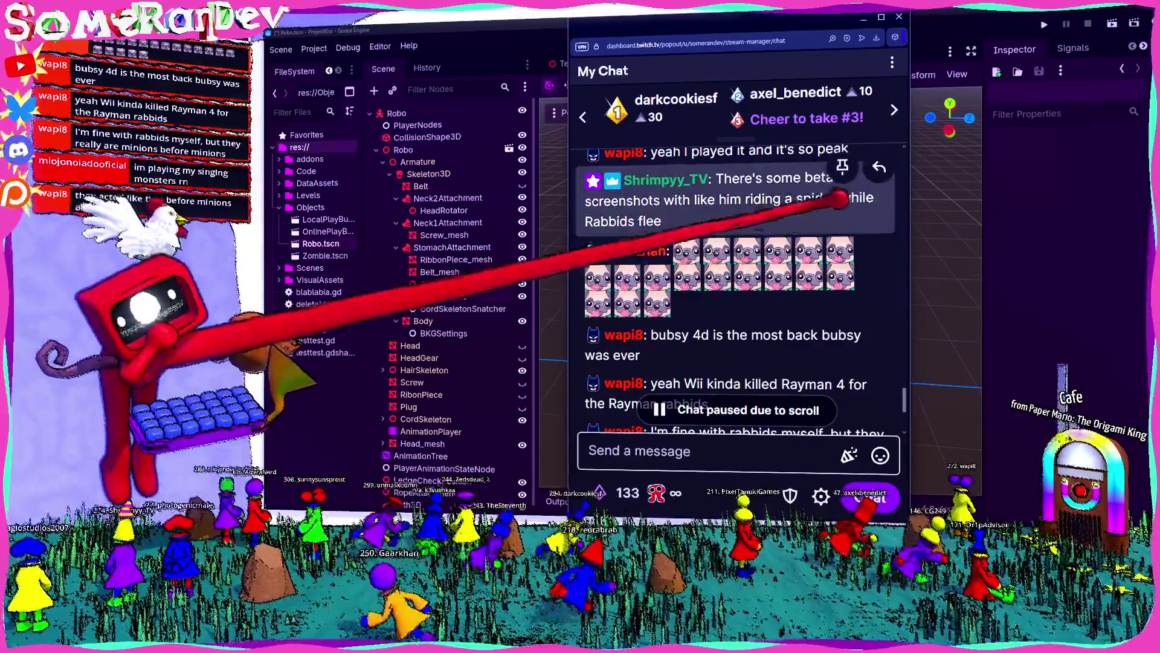
scroll(786, 199, up, 3)
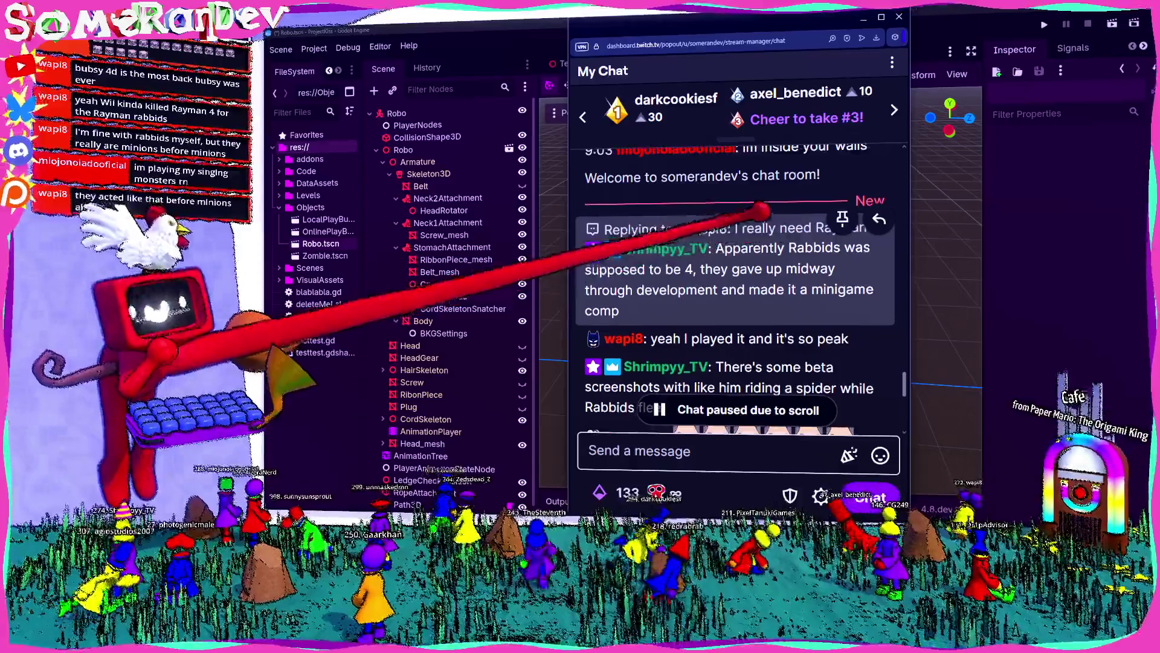
scroll(774, 241, down, 2)
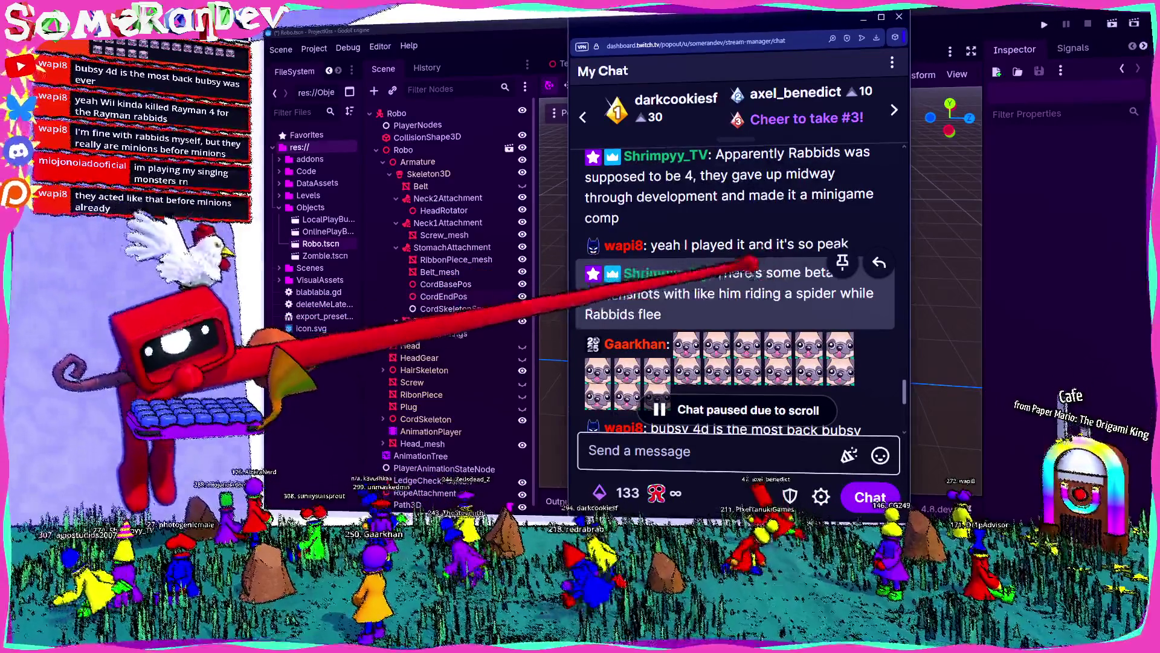
scroll(737, 290, down, 4)
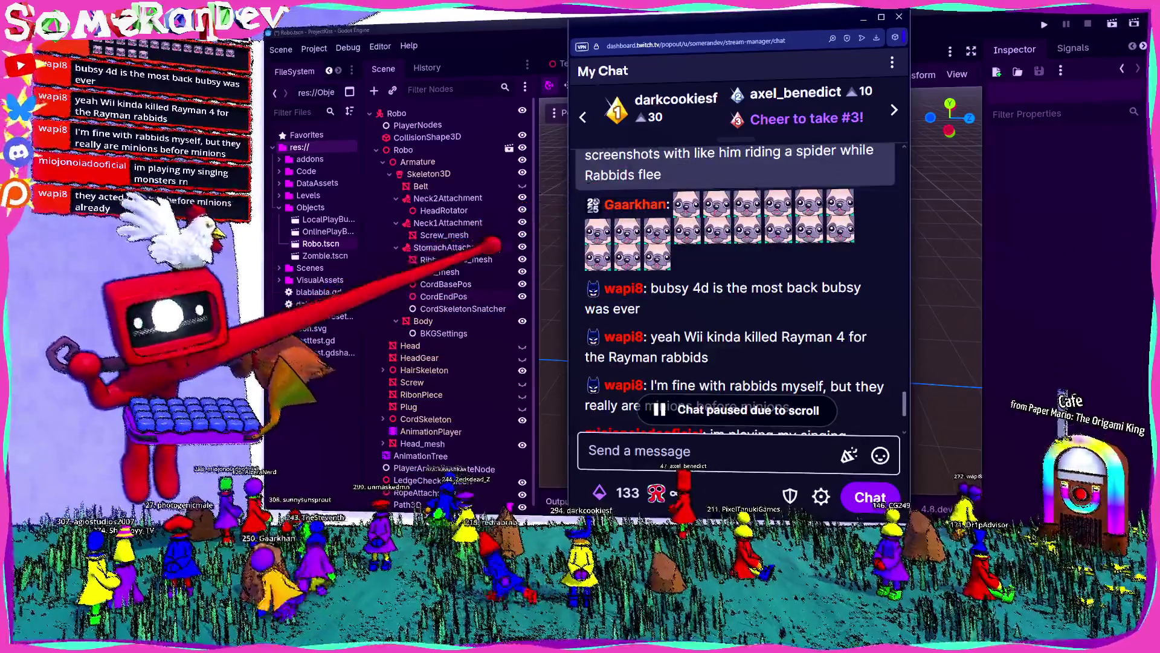
scroll(738, 242, down, 3)
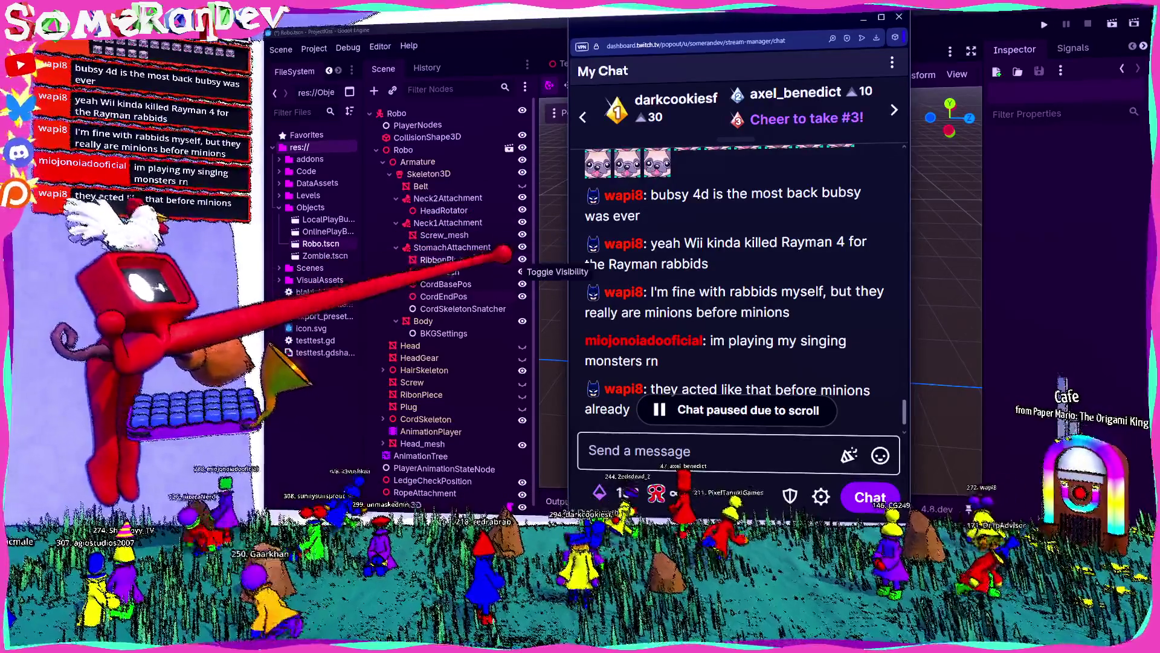
scroll(713, 266, down, 1)
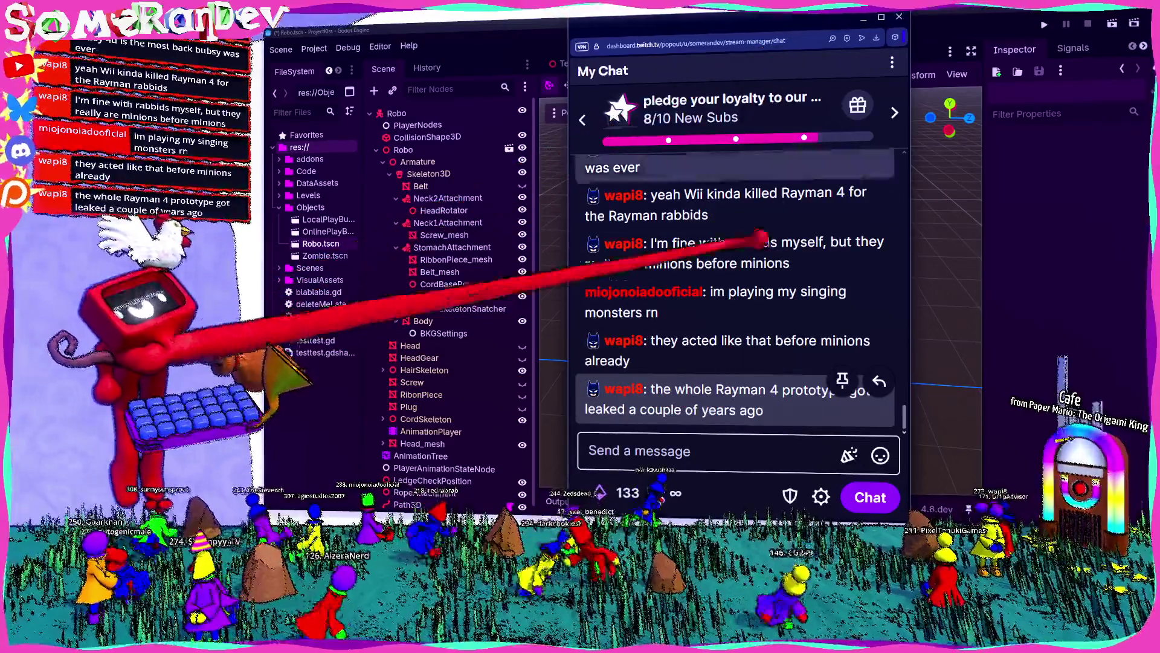
key(ctrl+minus)
key(ctrl+minus)
key(ctrl+minus)
key(ctrl+minus)
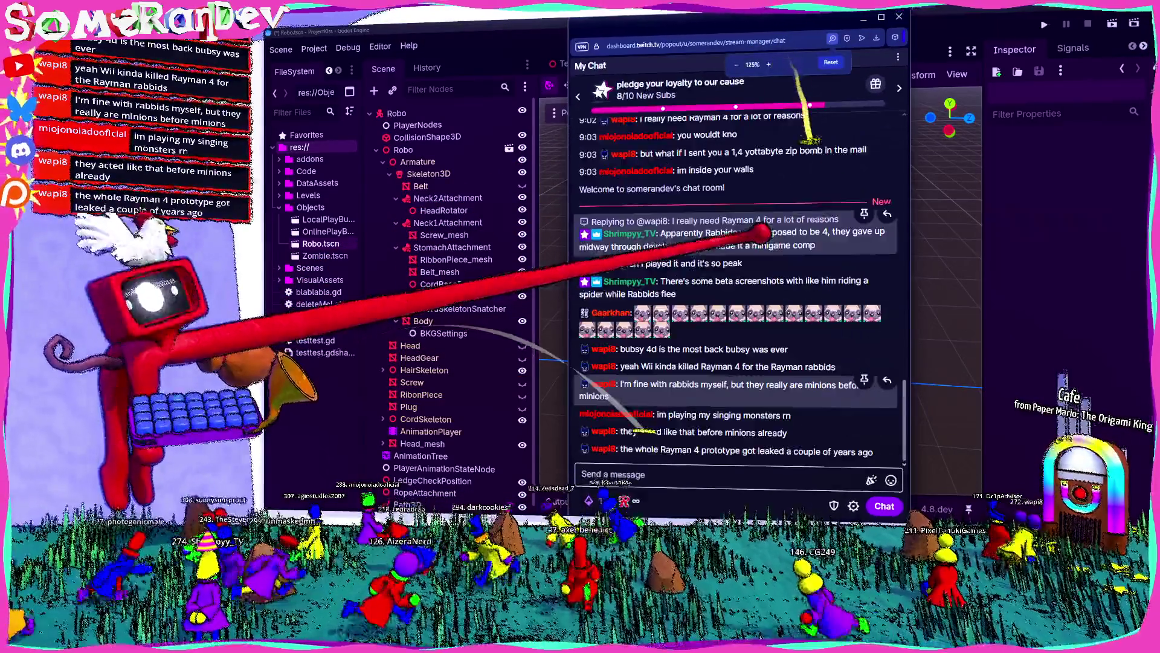
key(ctrl+minus)
click(899, 16)
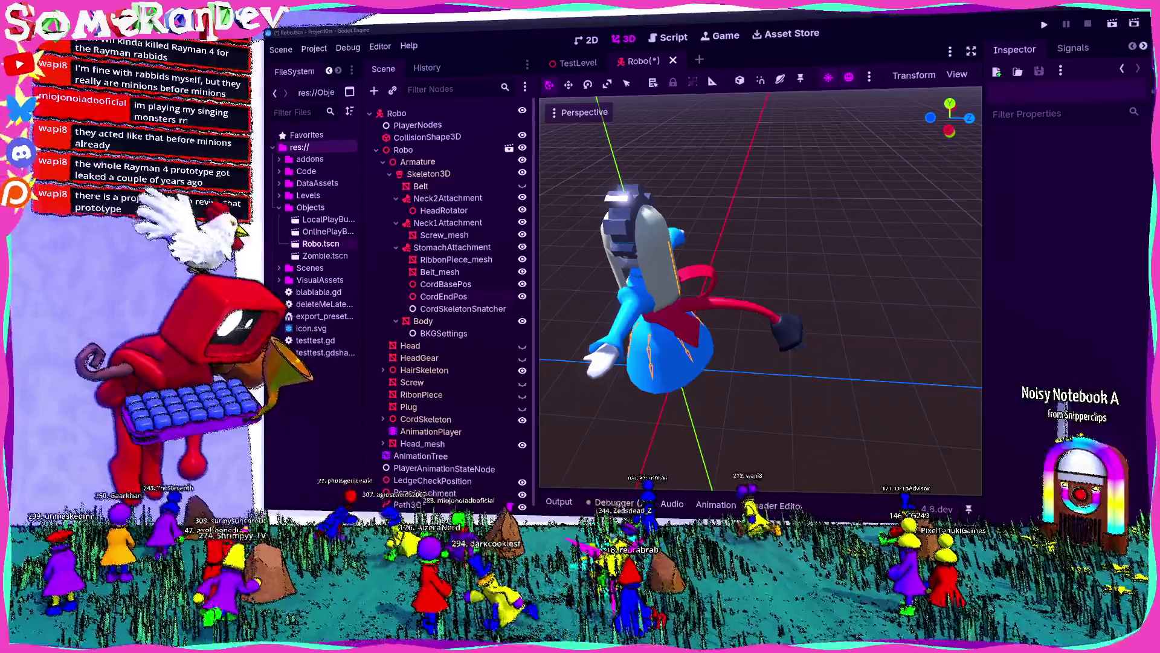
Save the Robo scene, collapse Armature, select Path3D and open its blablabla.gd script
scroll(760, 291, down, 3)
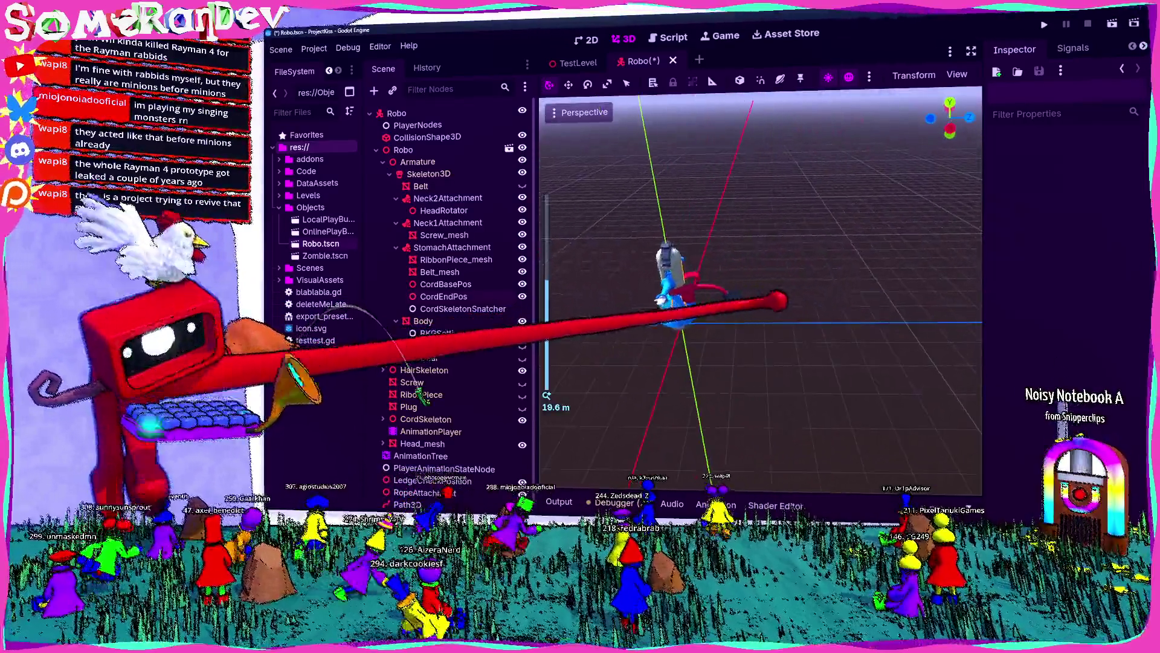
key(ctrl+s)
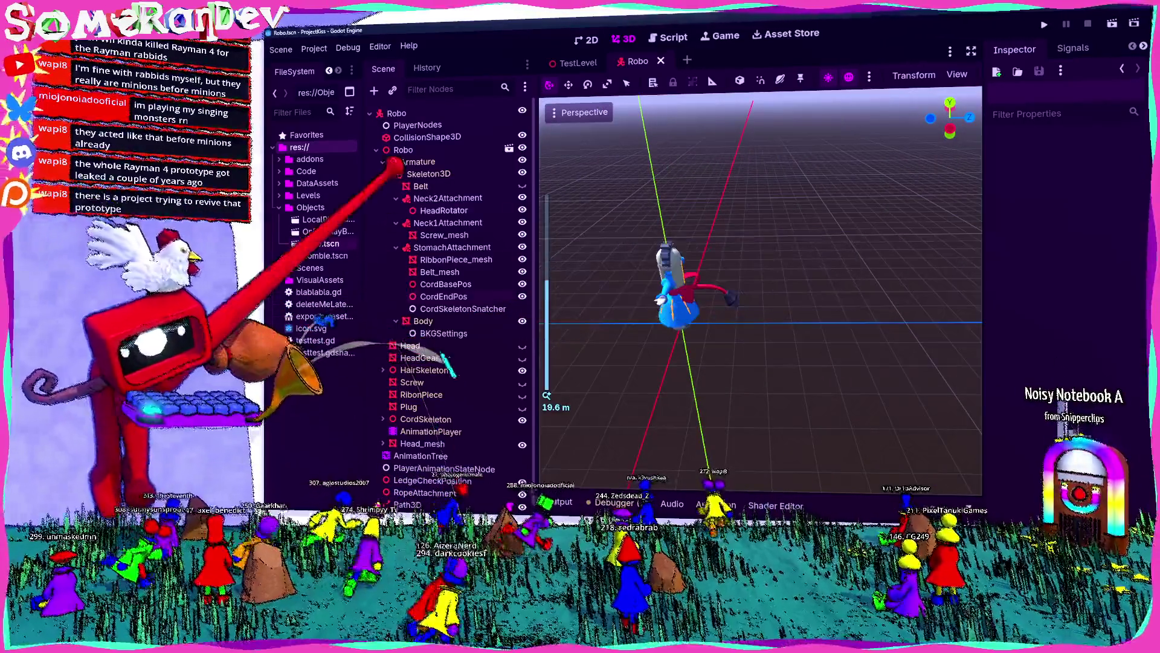
click(383, 162)
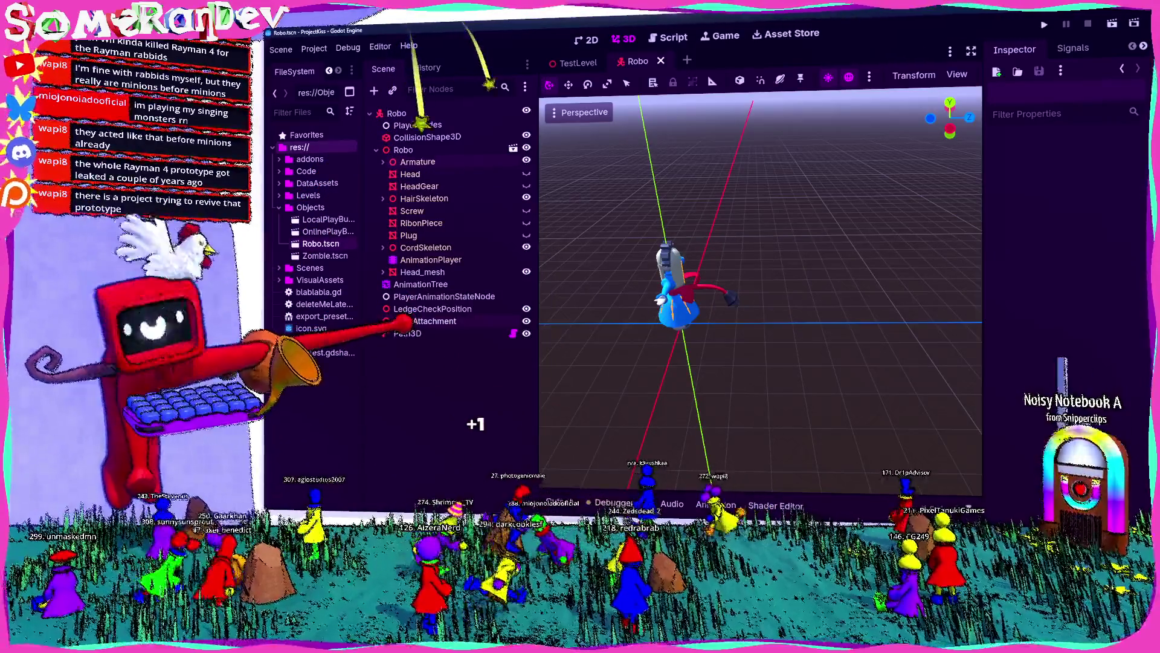
click(407, 333)
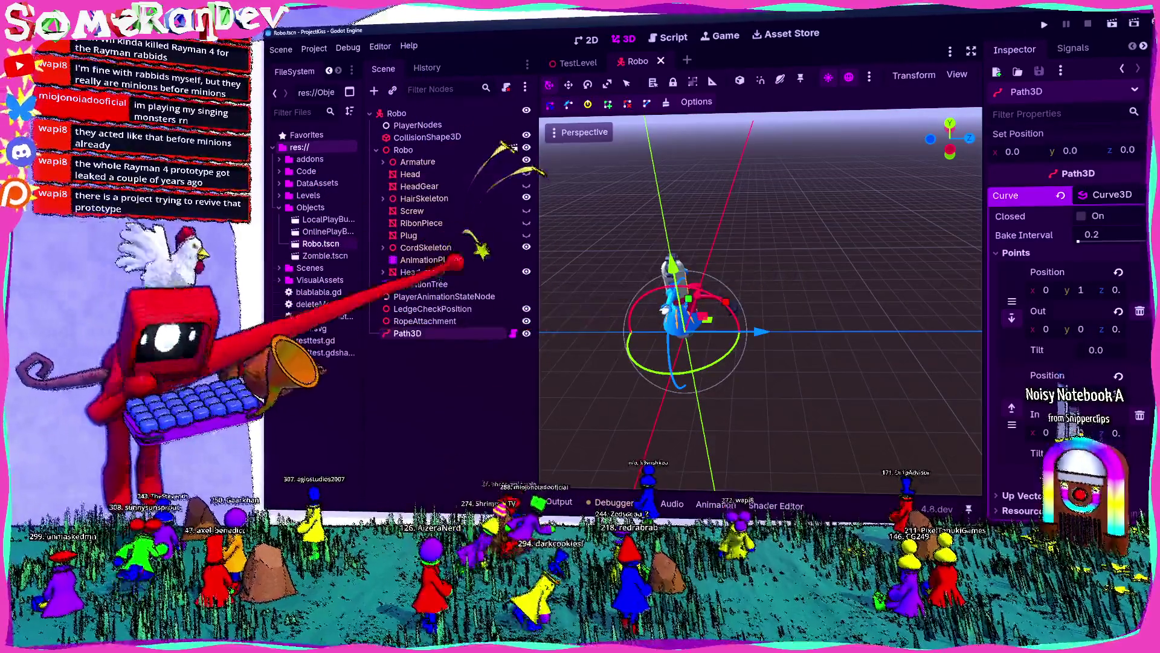
click(513, 333)
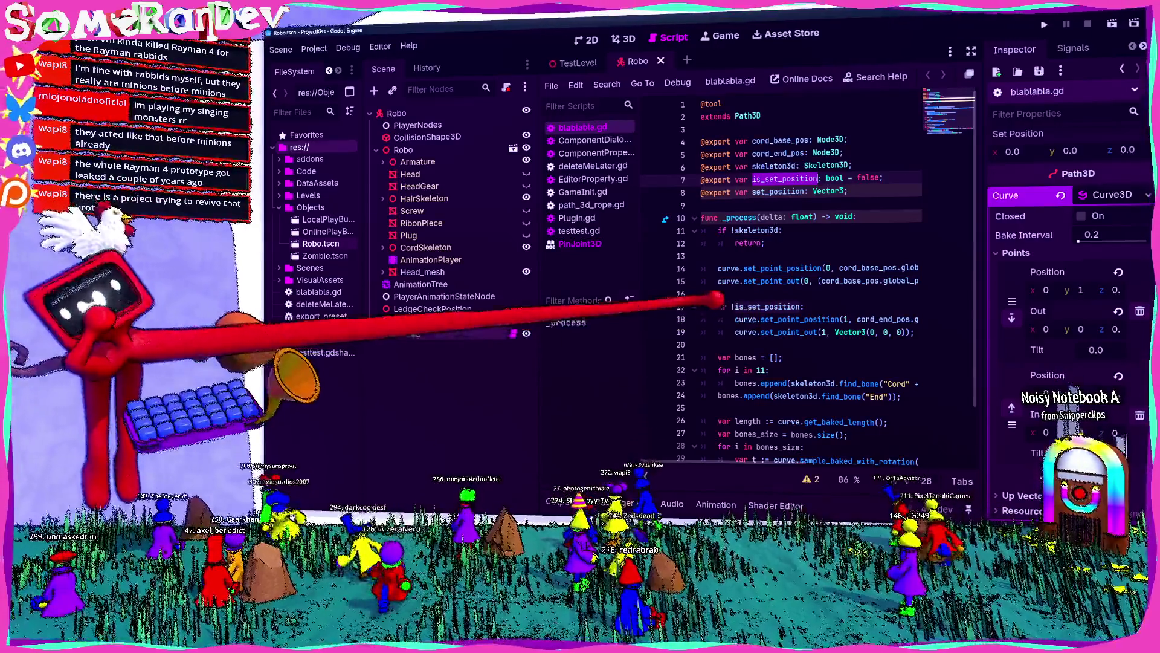
Review blablabla.gd's exported variables such as skeleton3d, is_set_position and set_position
scroll(809, 278, down, 2)
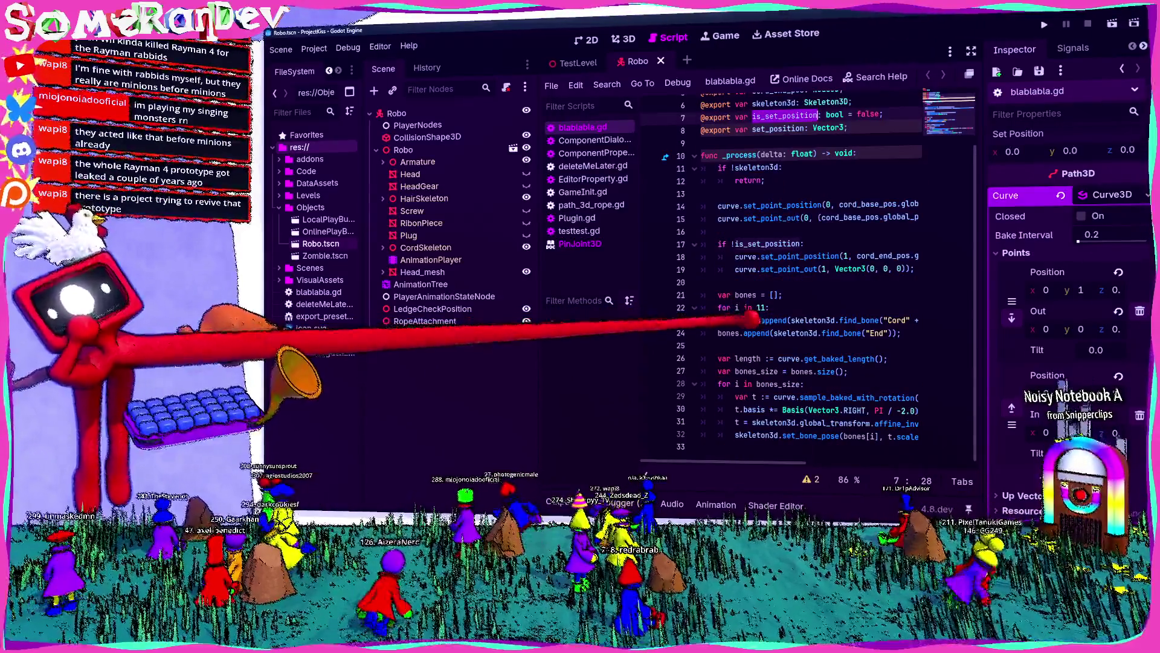
scroll(810, 278, up, 2)
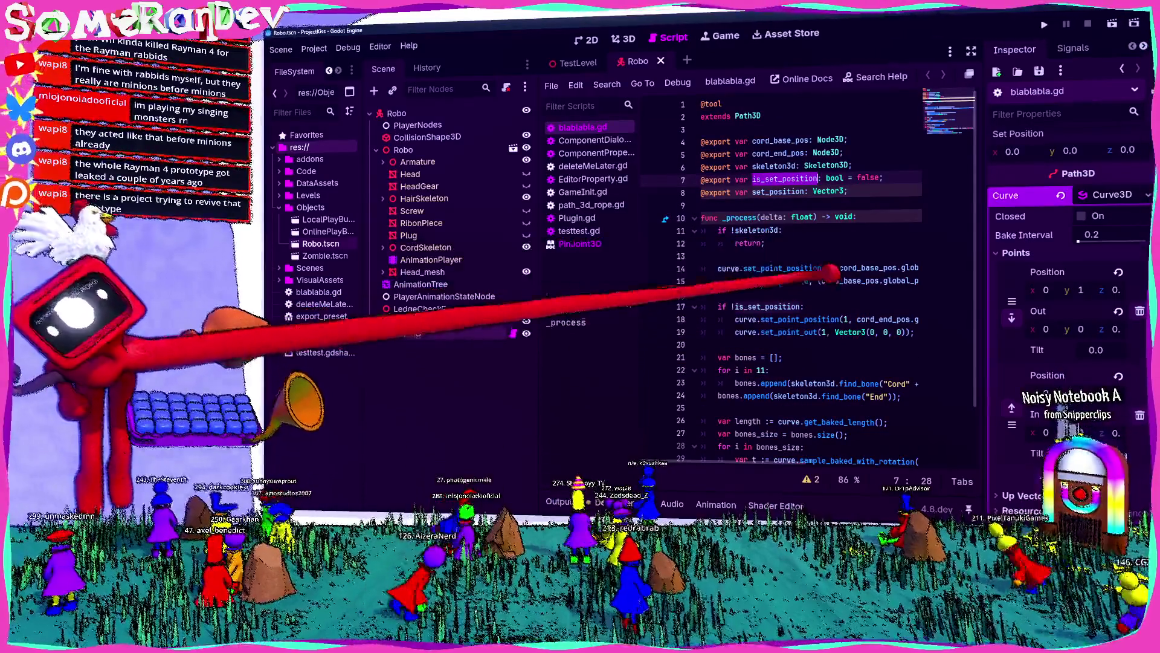
click(804, 256)
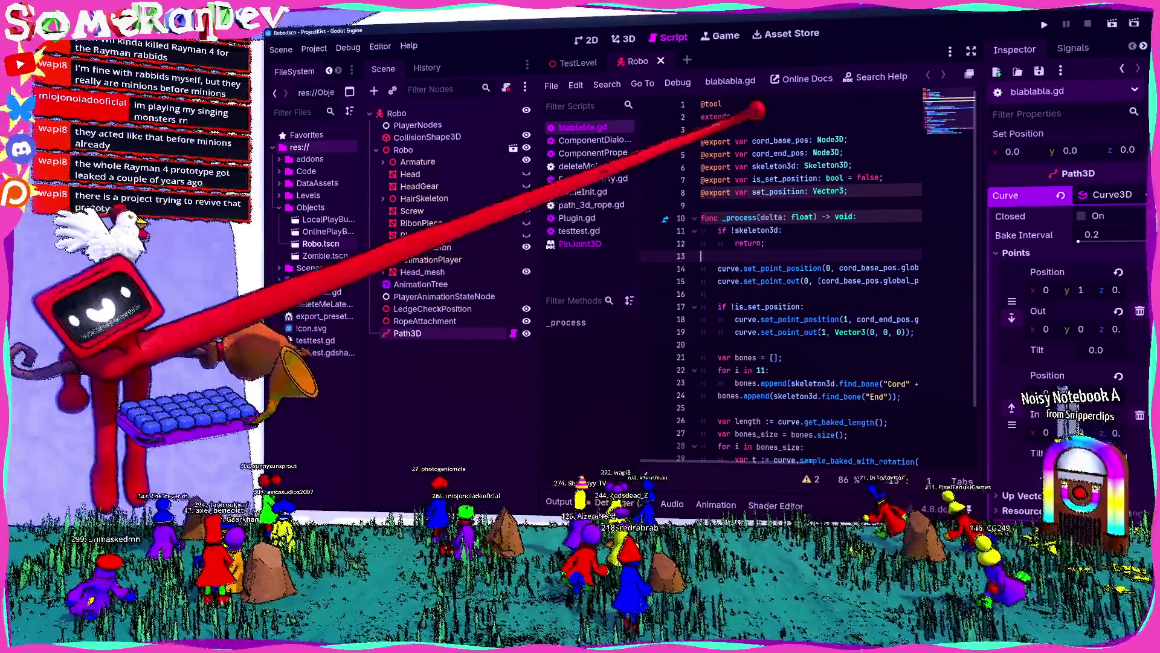
click(701, 104)
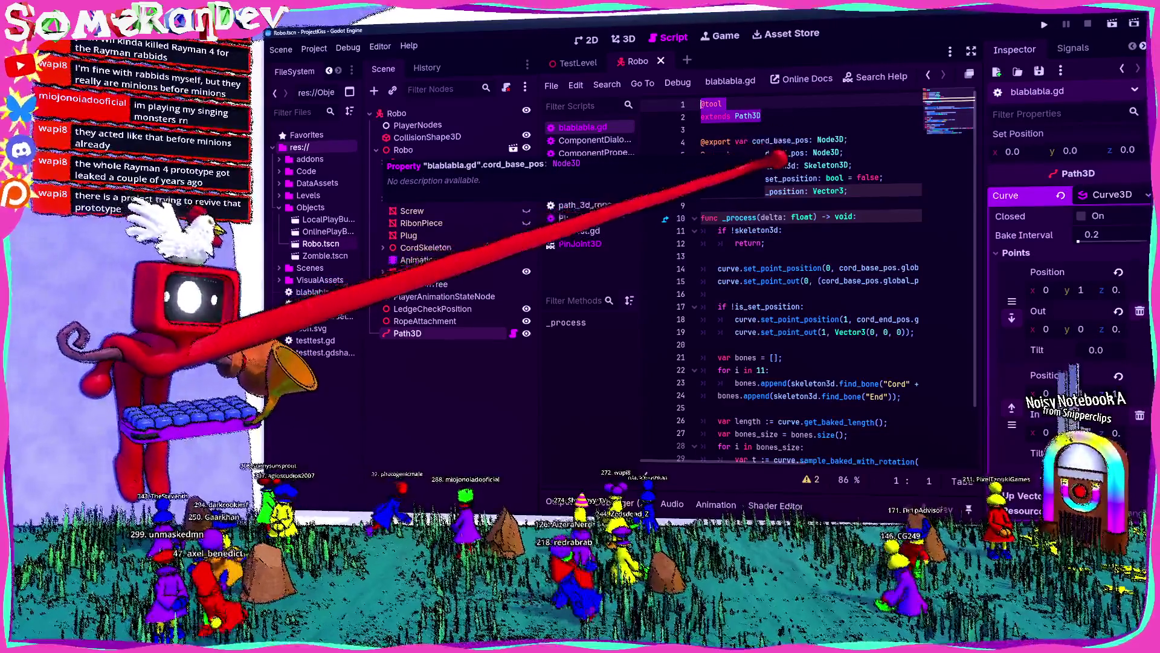
click(774, 141)
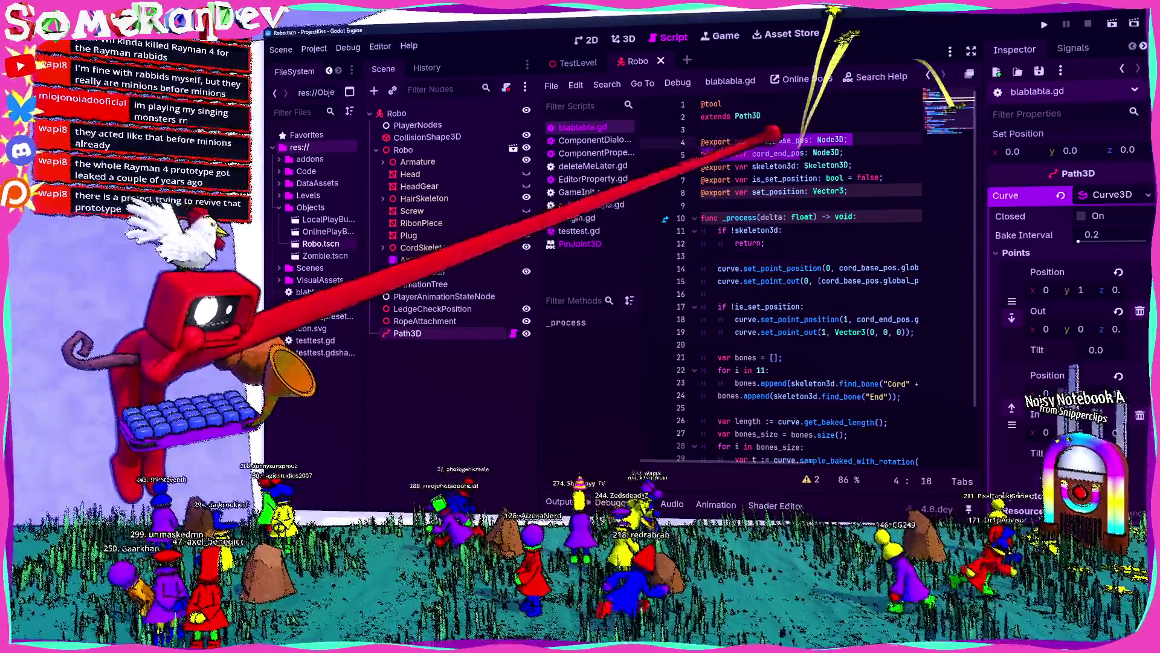
click(785, 130)
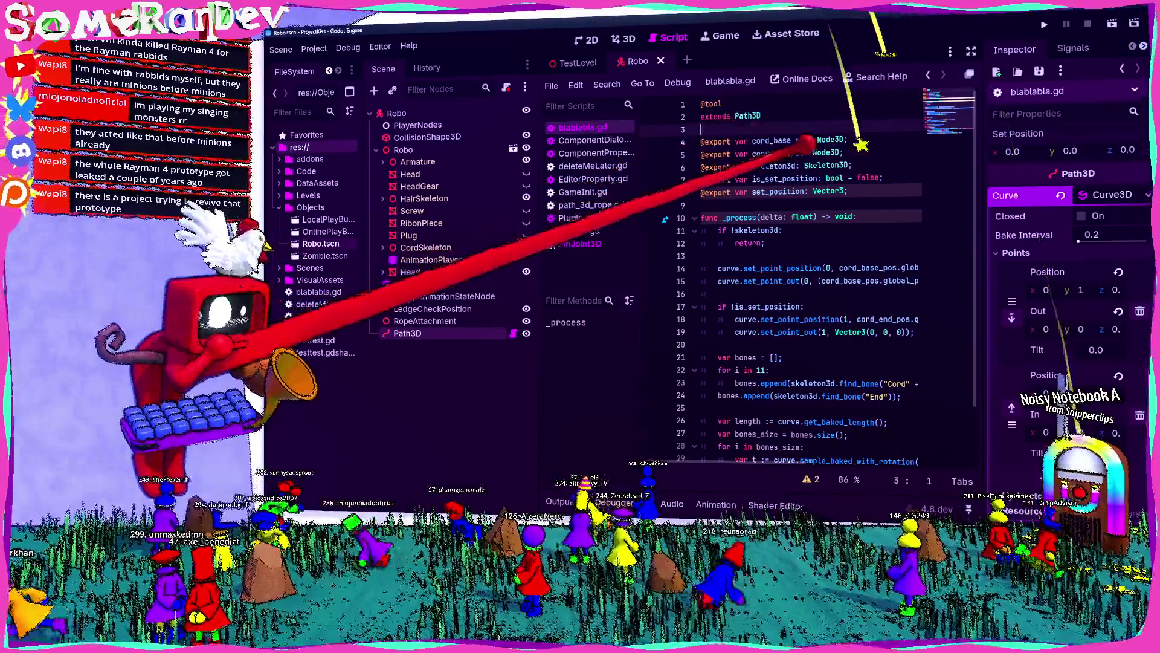
double_click(774, 165)
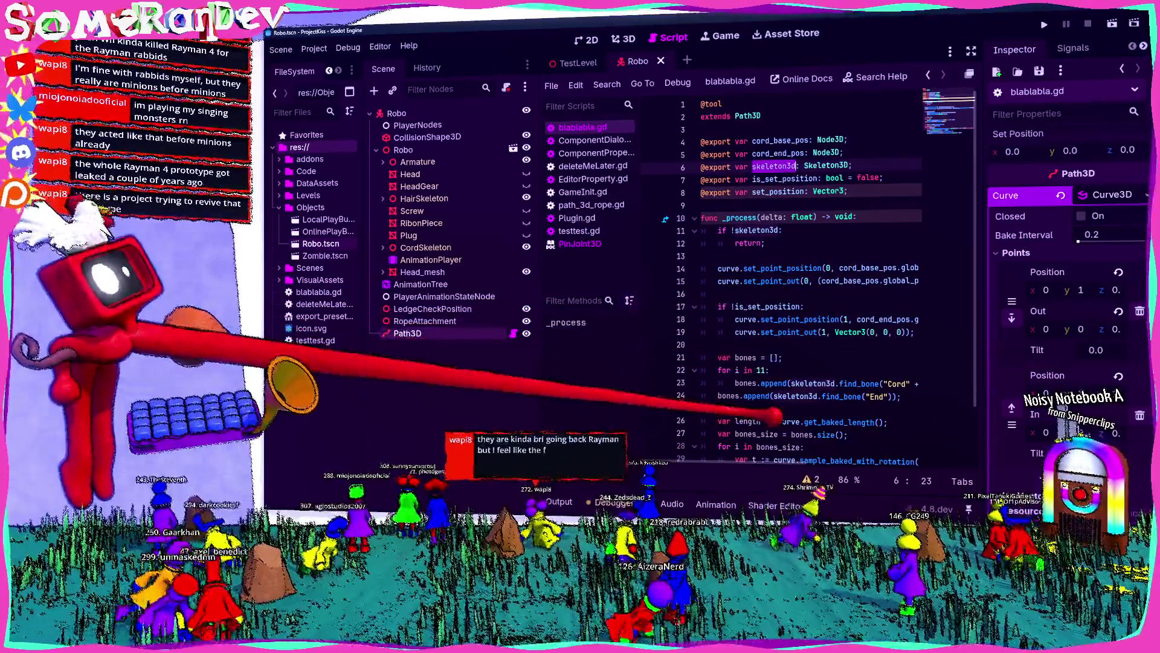
double_click(785, 178)
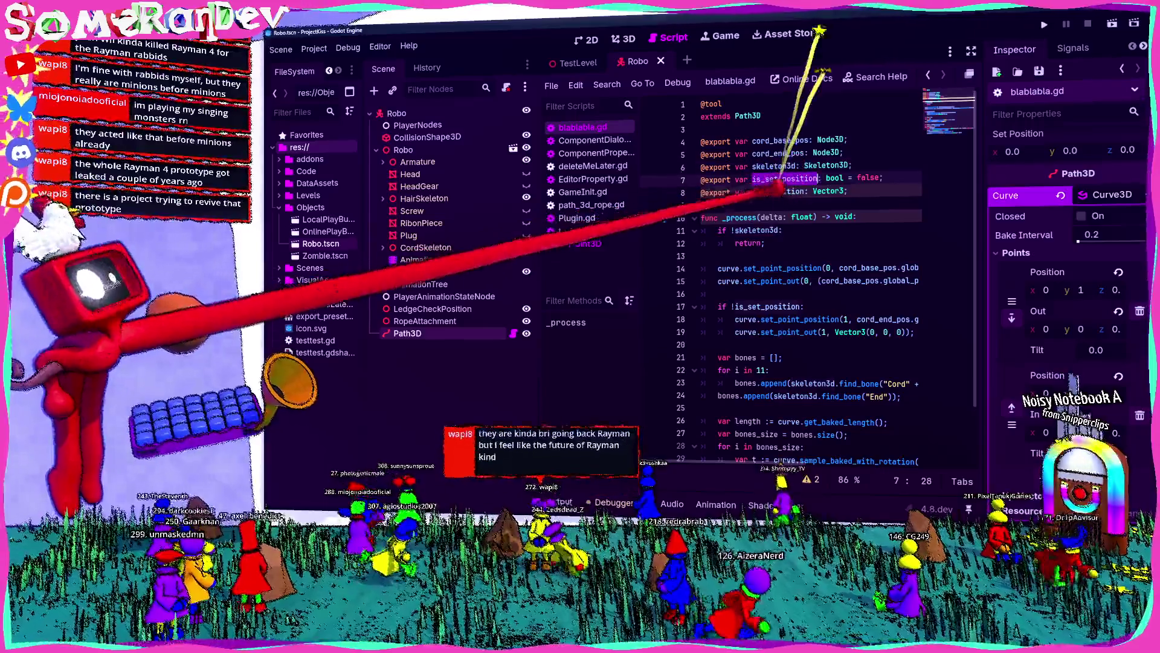
shift+click(806, 191)
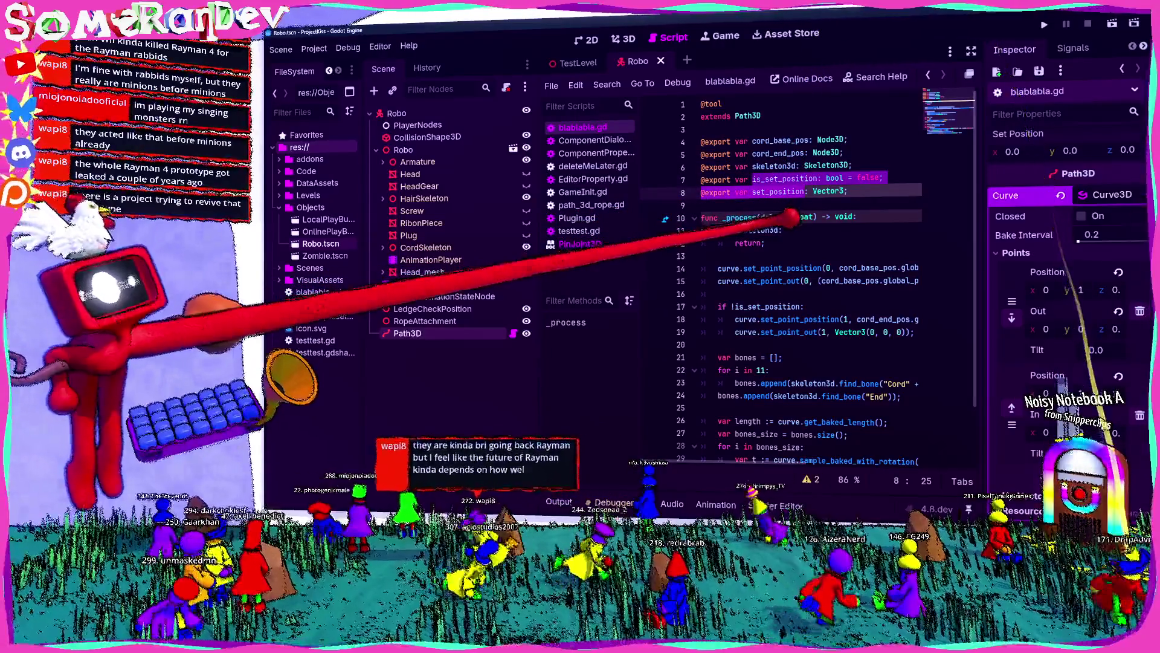
scroll(810, 278, down, 2)
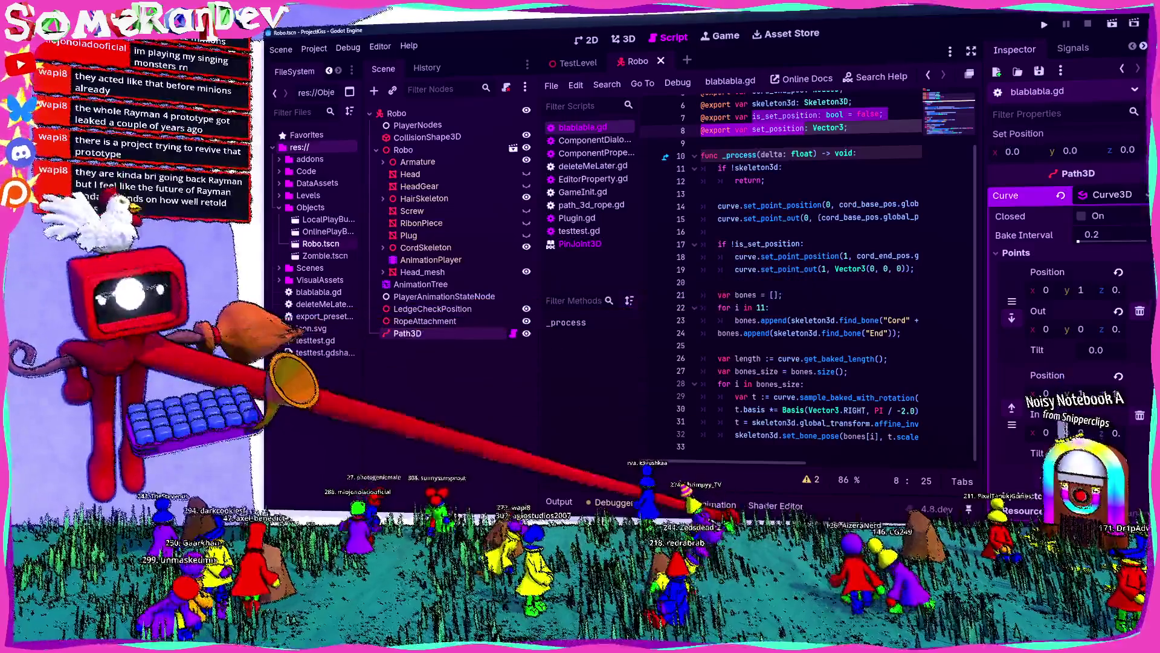
click(701, 446)
Switch to Zed's RustCode project and close all open files with Ctrl+K W
click(313, 48)
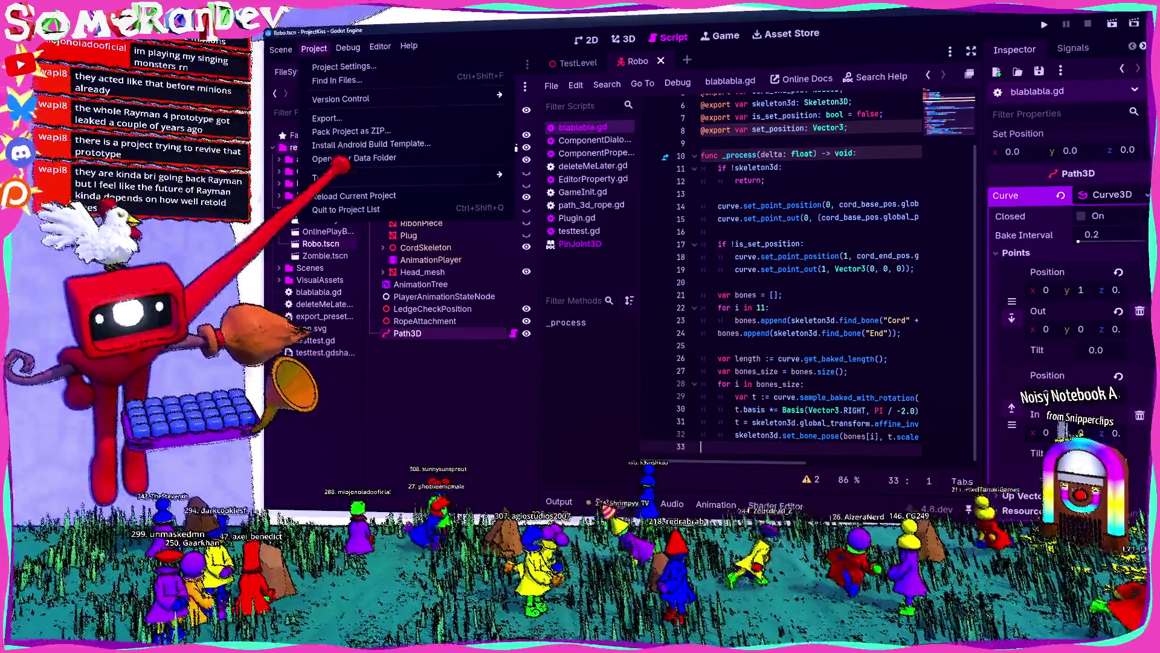
key(Escape)
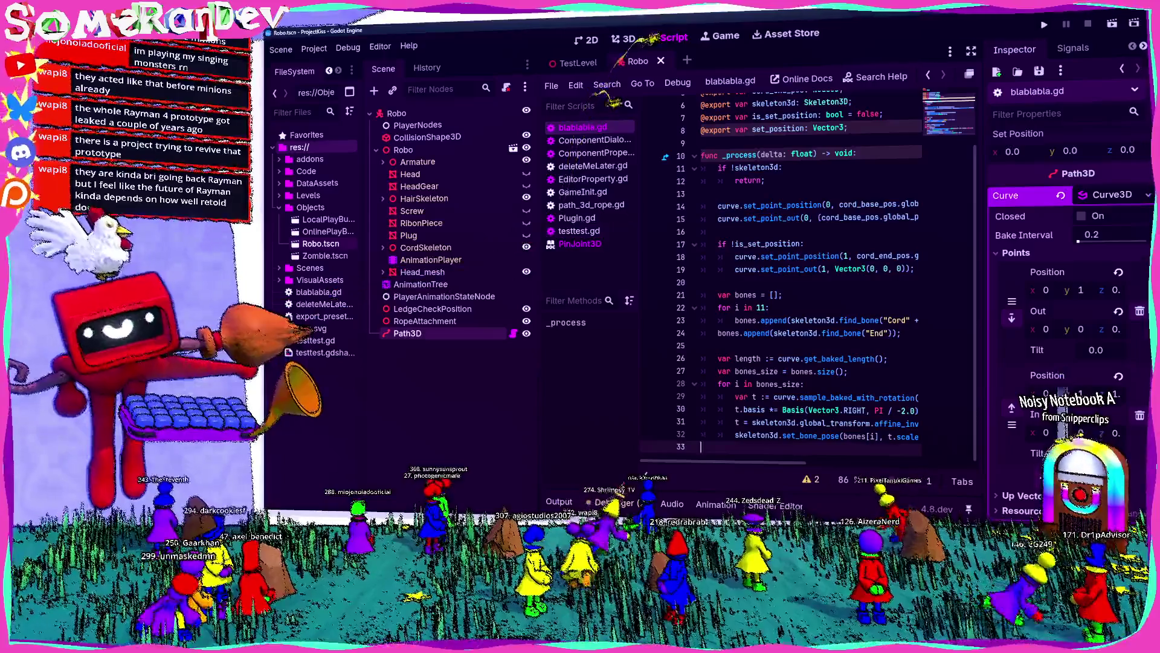
key(alt+Tab)
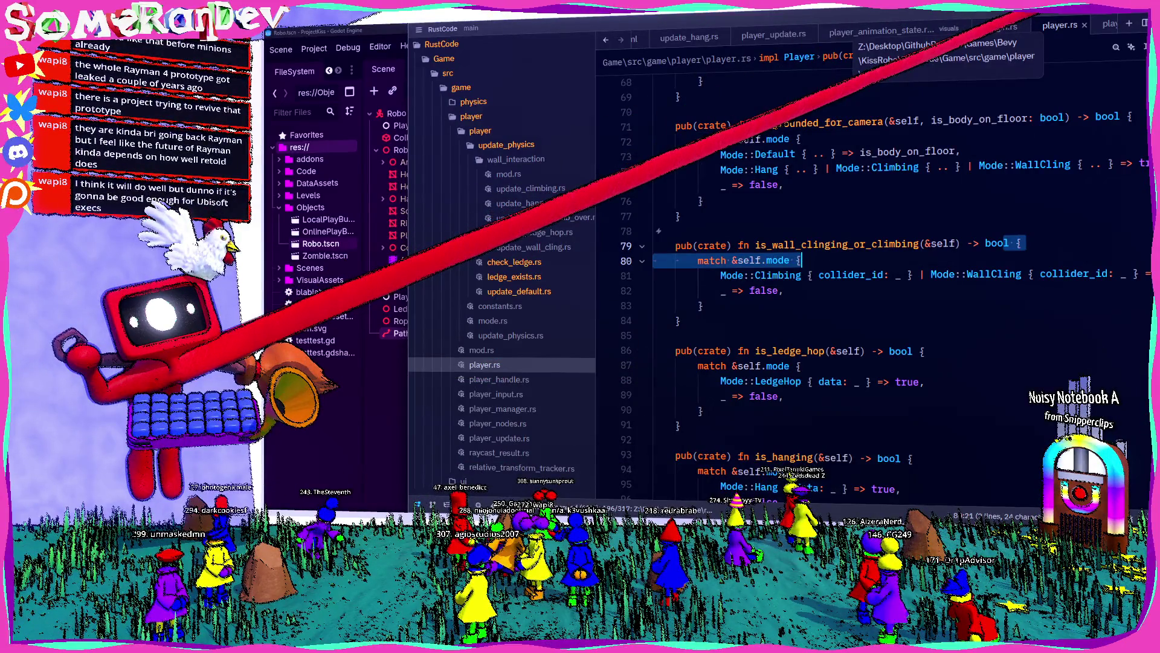
key(ctrl+k)
key(w)
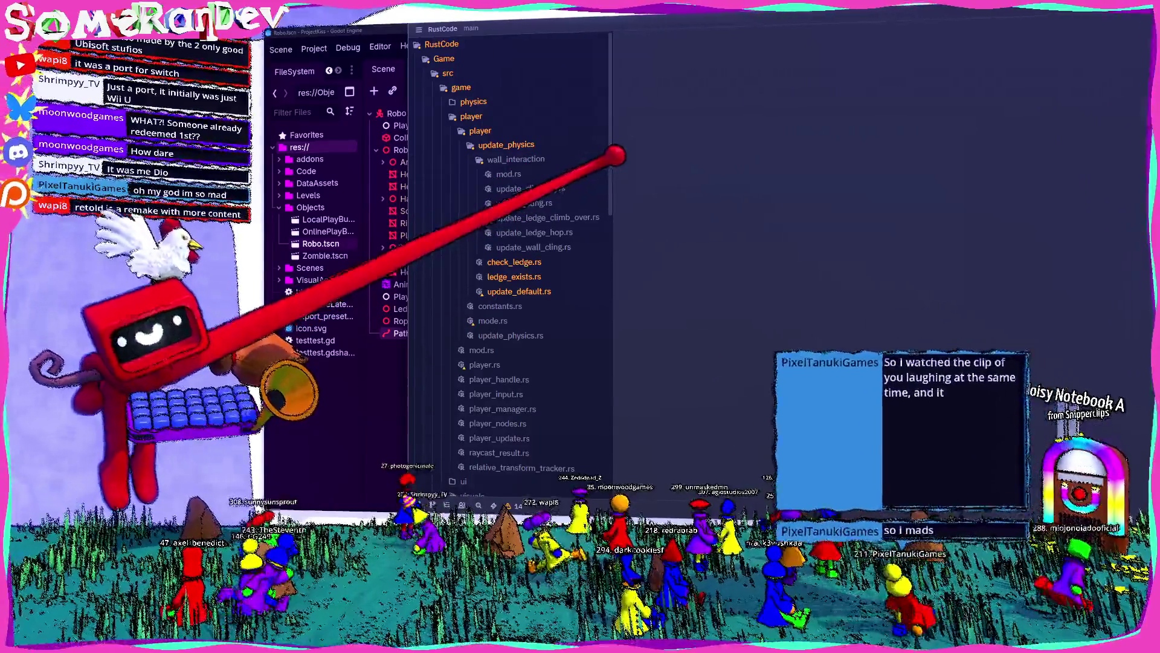
Create a new folder named robo inside the game/player folder
scroll(520, 200, down, 5)
scroll(520, 242, up, 5)
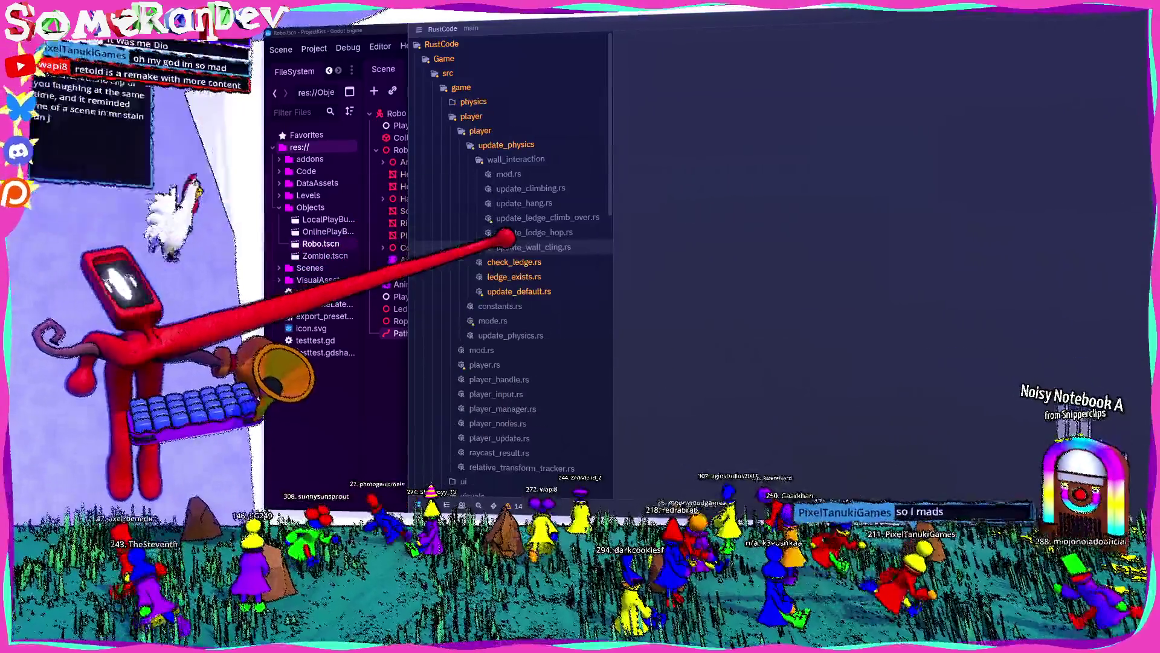
click(480, 130)
click(471, 116)
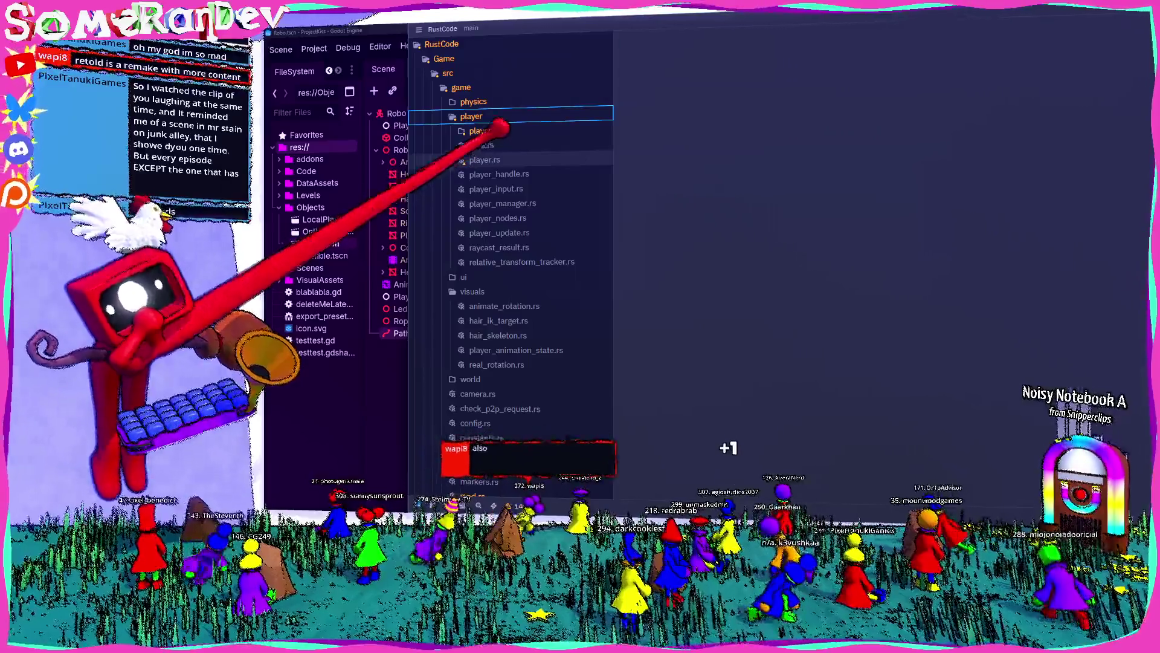
right_click(491, 117)
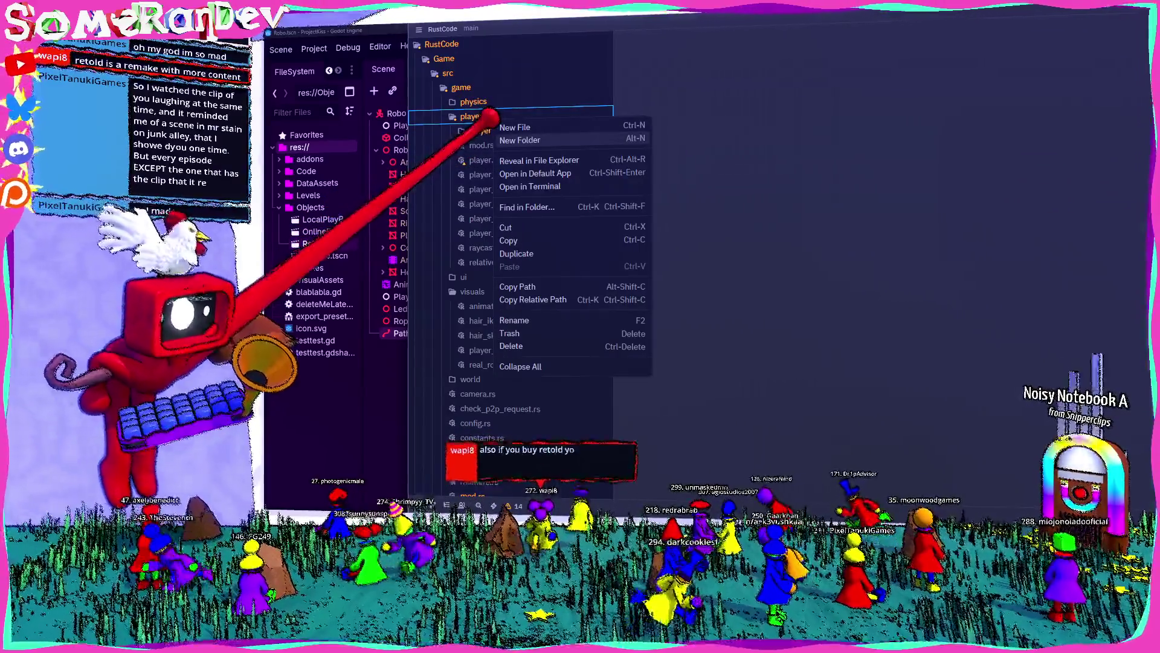
click(532, 140)
text(robo)
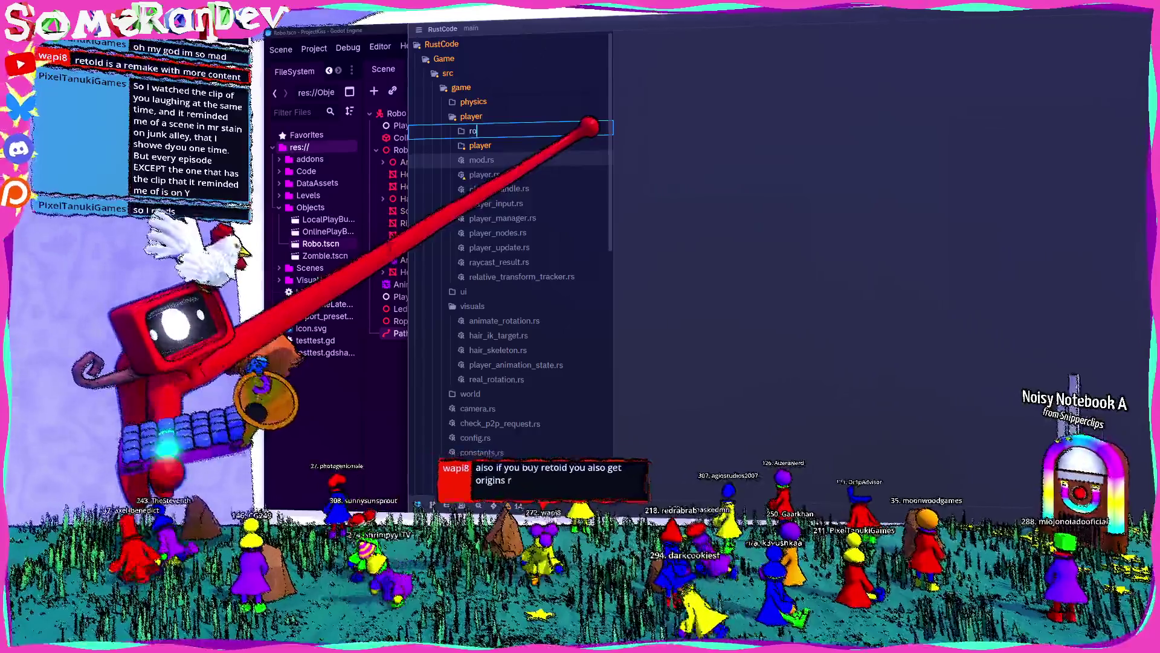
key(Return)
Add an empty mod.rs file inside robo, then open player's mod.rs
right_click(478, 145)
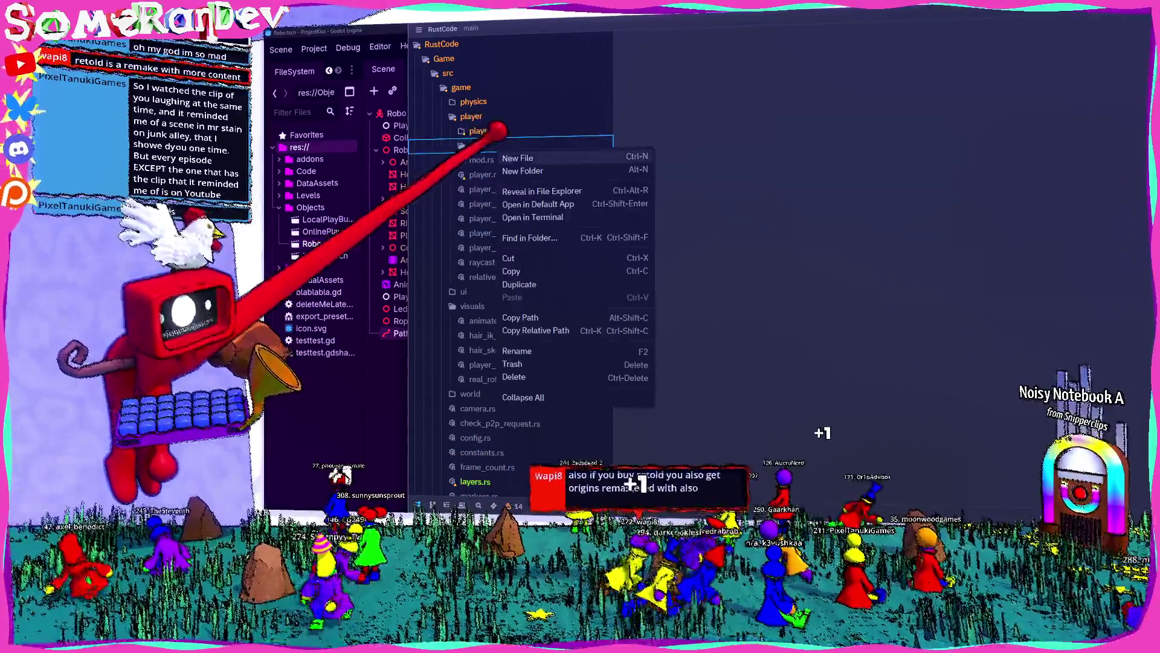
click(502, 155)
text(mod.rs)
key(Return)
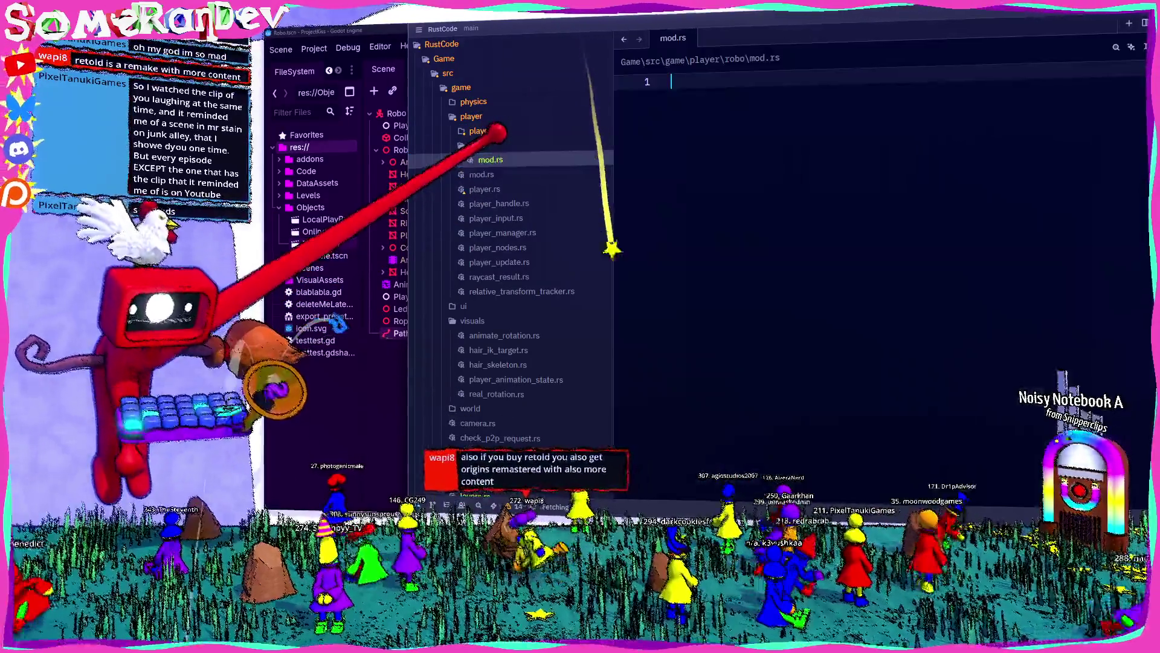
click(481, 174)
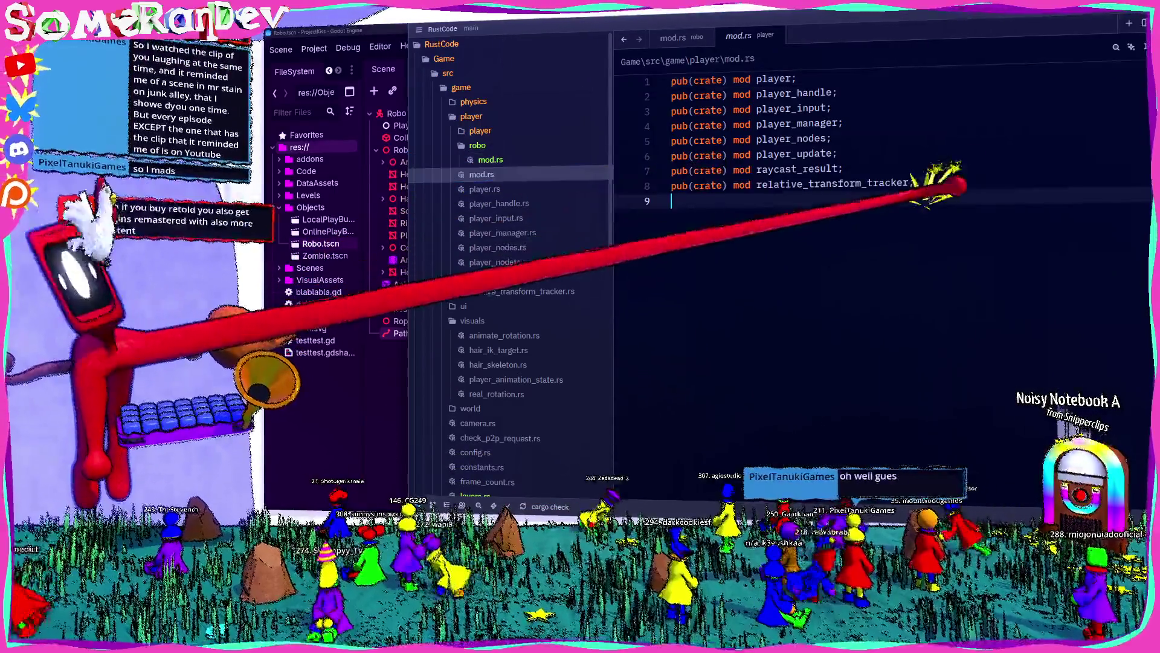
Add 'pub(crate) mod robo;' as line 9 of player's mod.rs using autocomplete
click(949, 200)
text(pub(crate) mod)
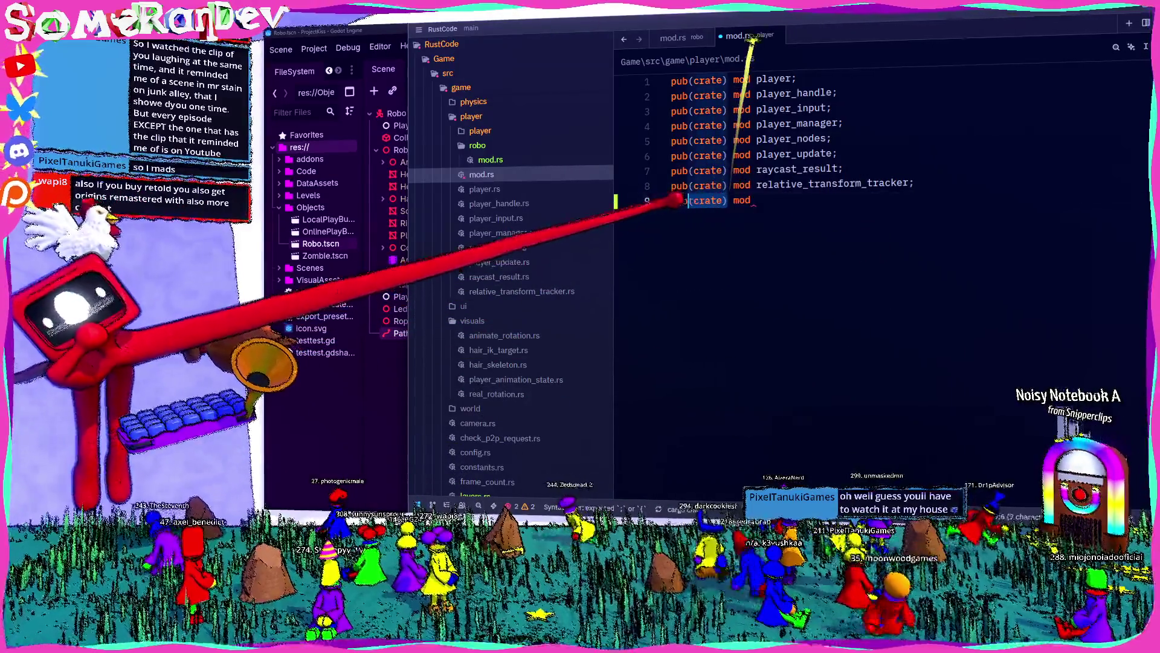
drag(671, 200, 727, 200)
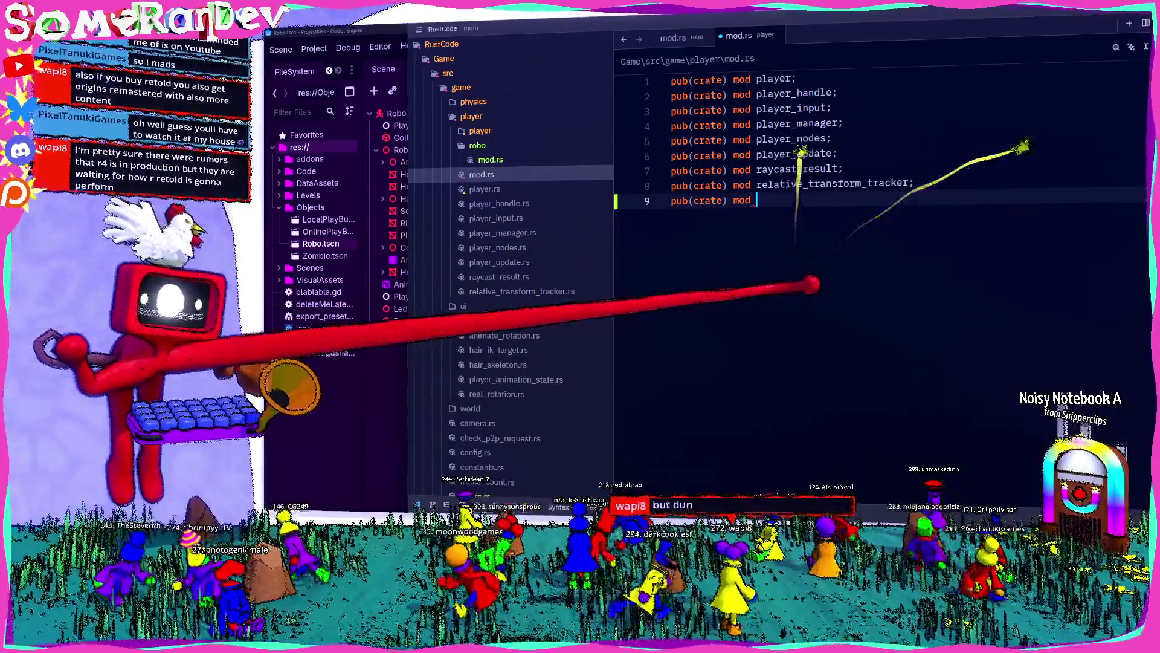
text(r)
key(Tab)
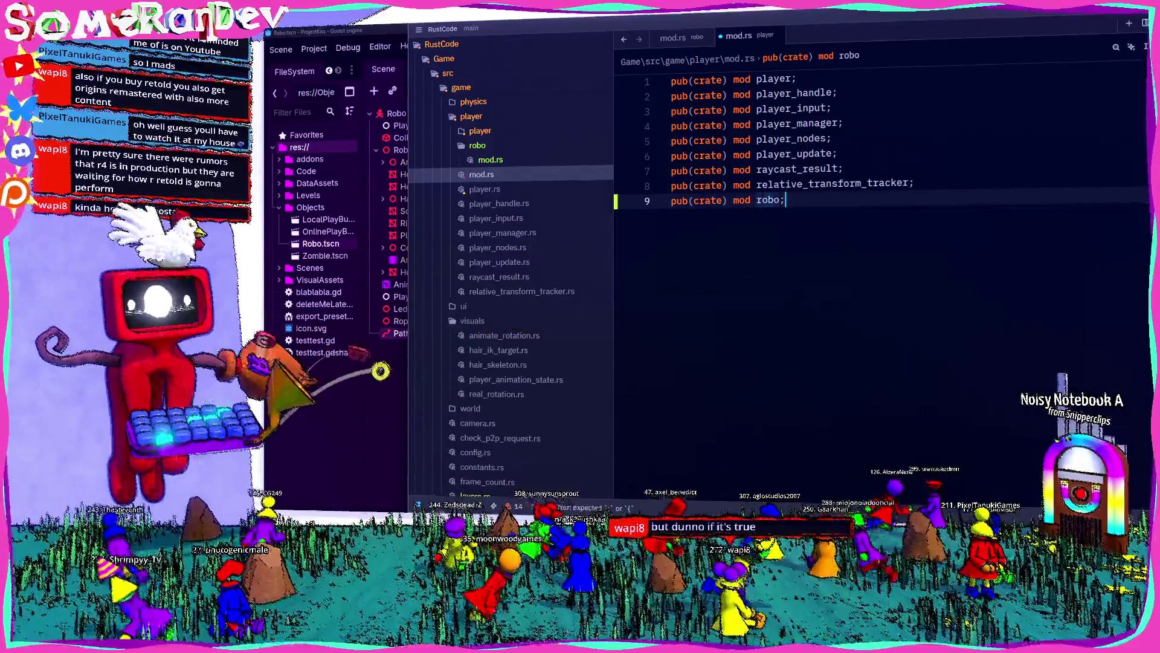
key(Return)
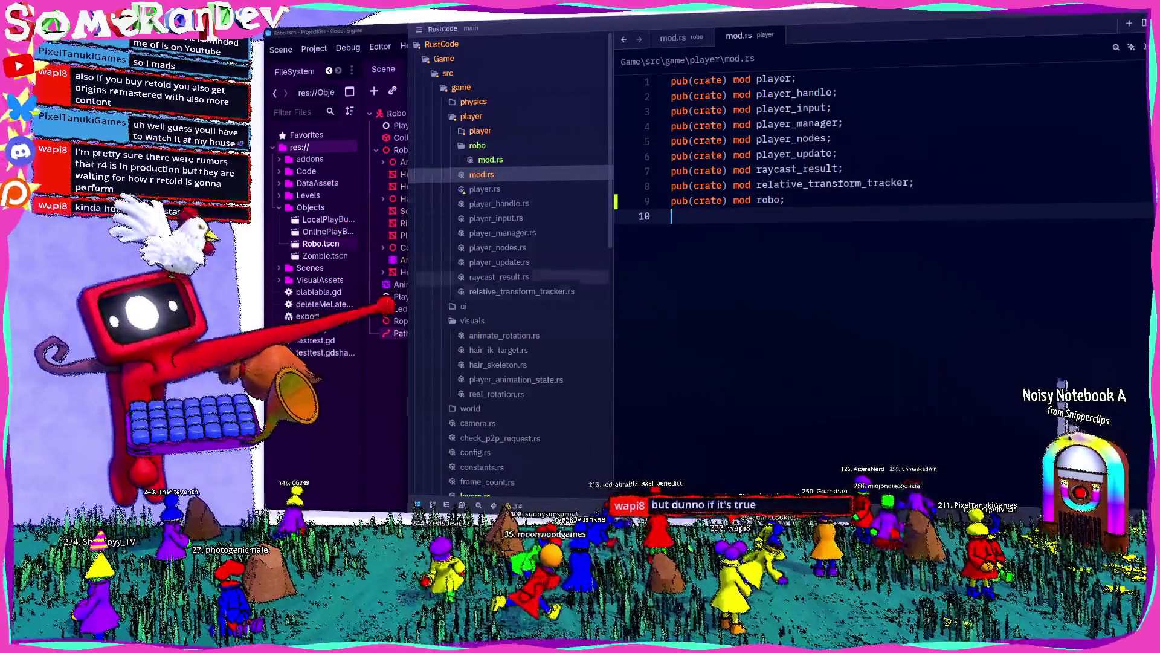
key(alt+Tab)
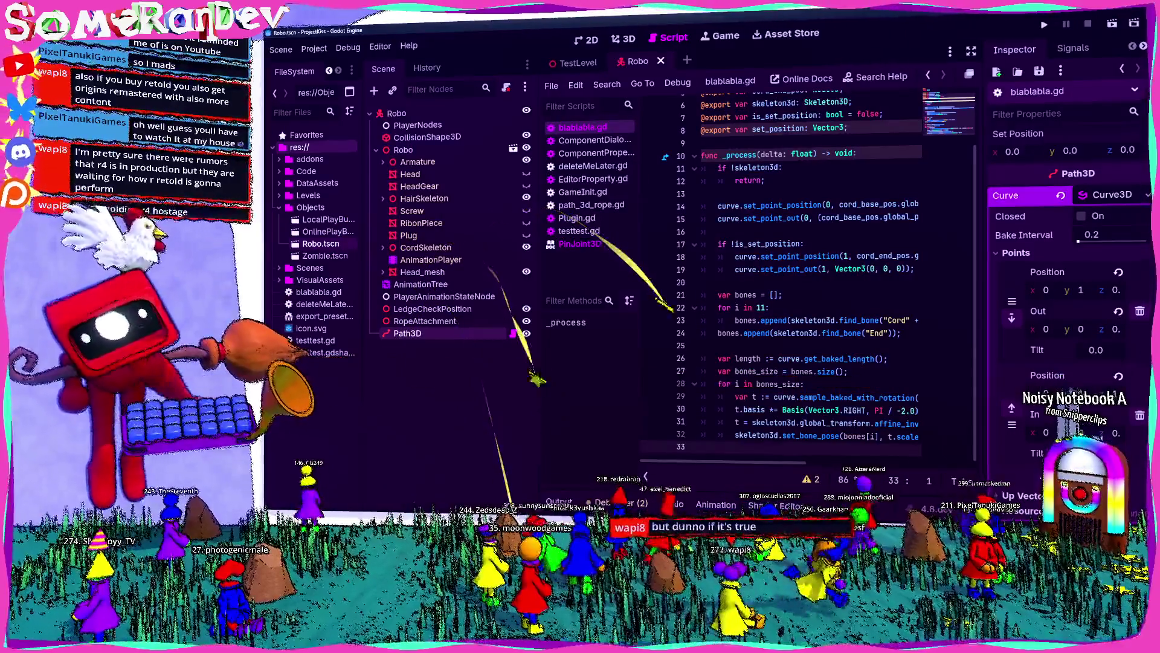
key(alt+Tab)
Create a new file named tail.rs inside the robo folder
right_click(475, 145)
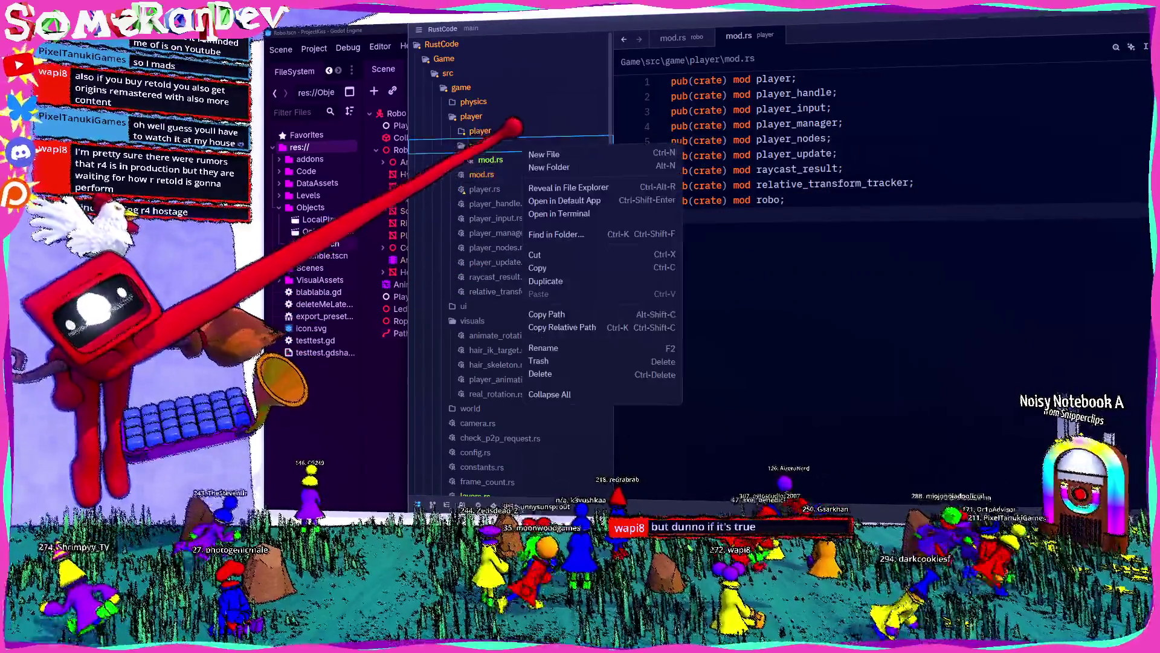
click(495, 156)
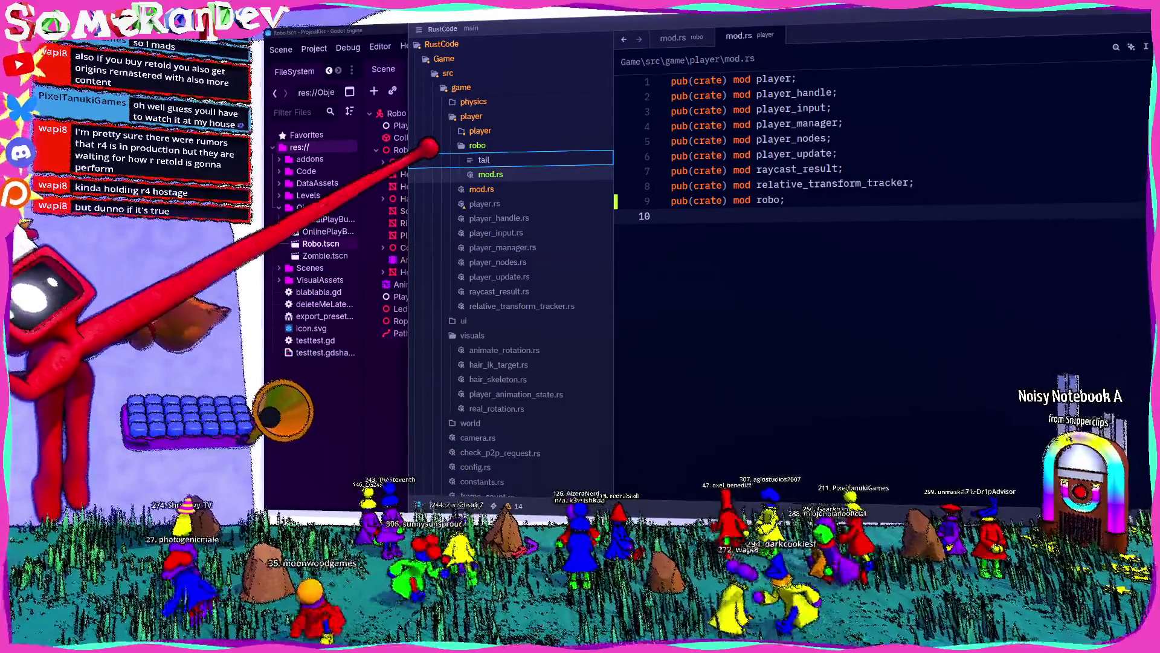
text(tail)
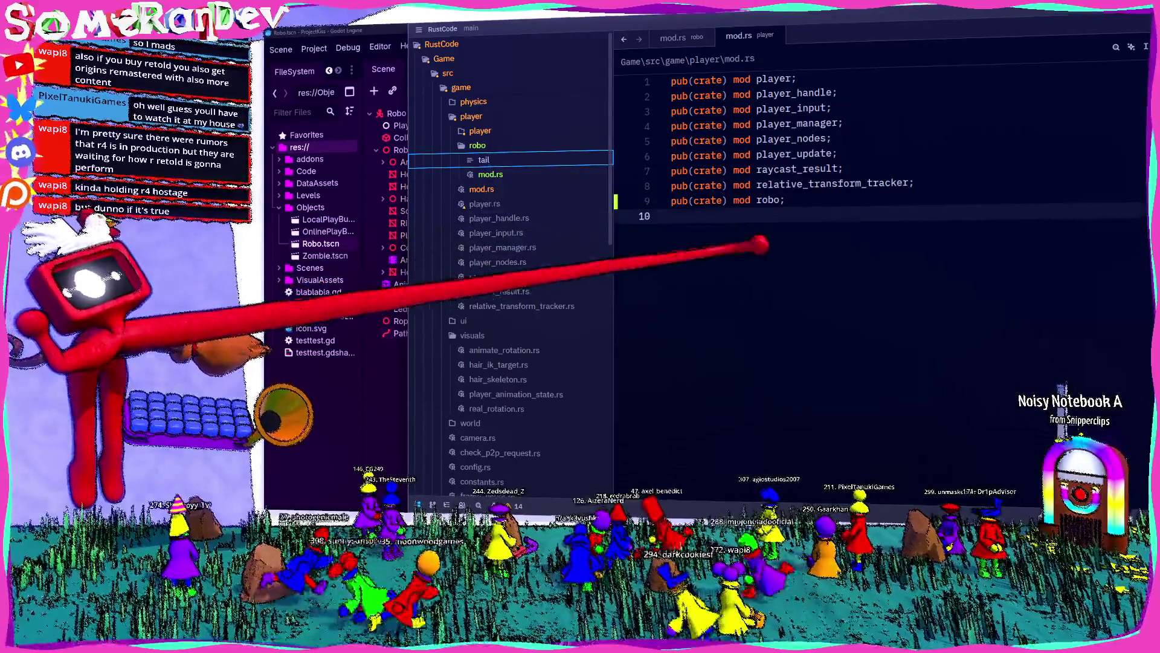
key(BackSpace)
key(BackSpace)
key(BackSpace)
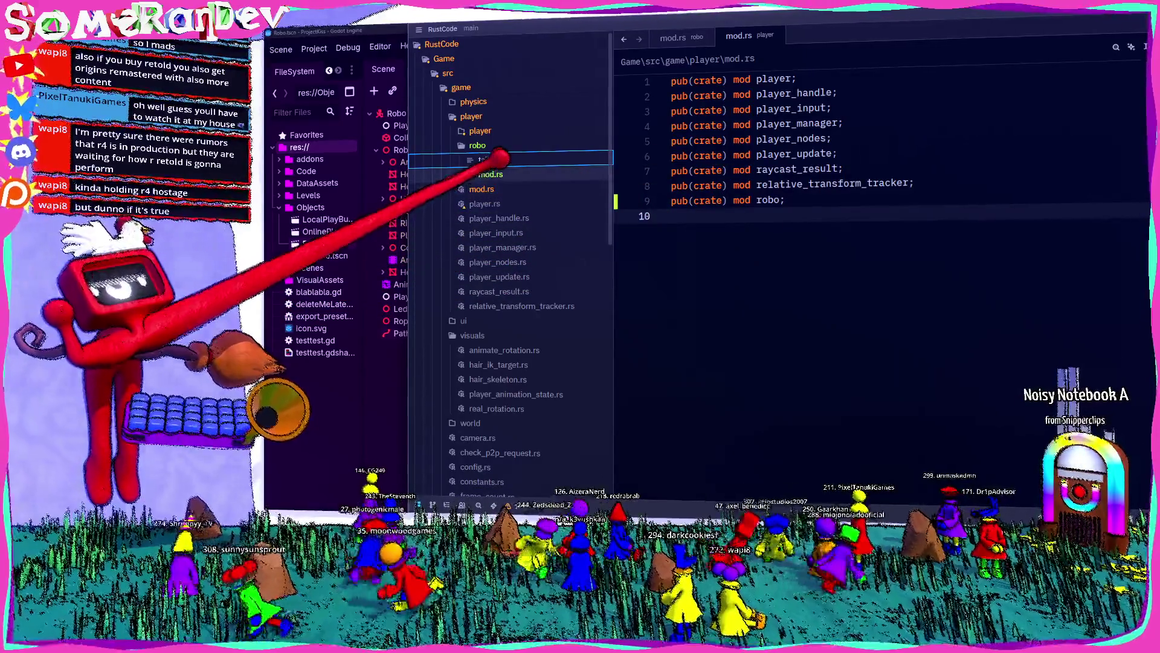
text(tail.rs)
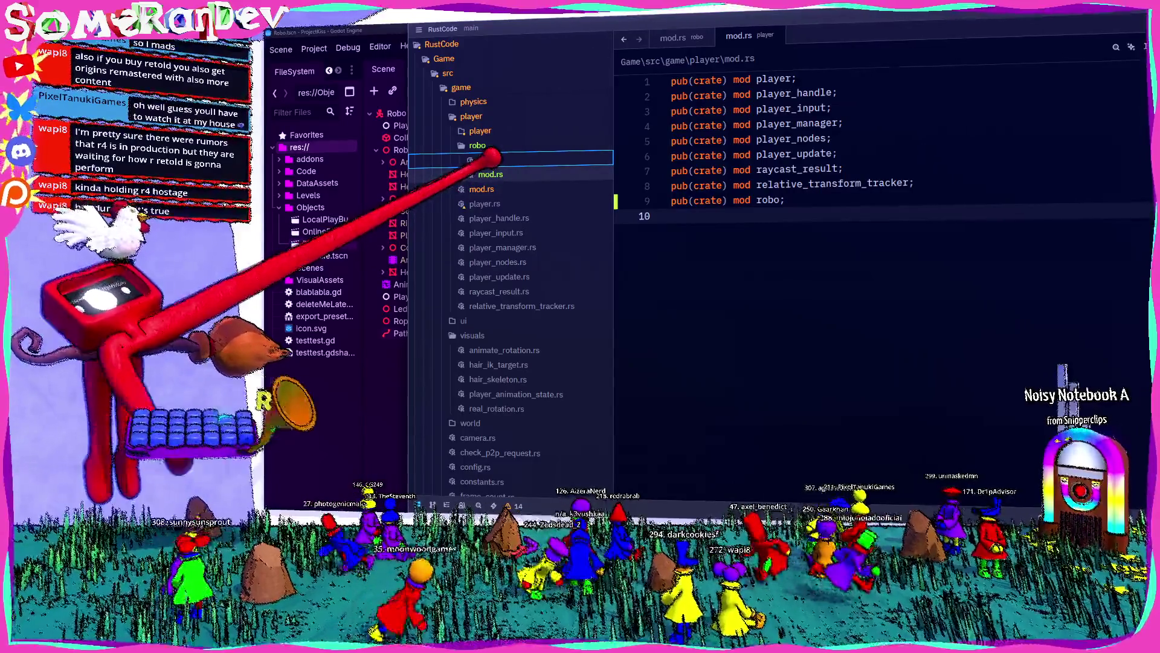
key(Return)
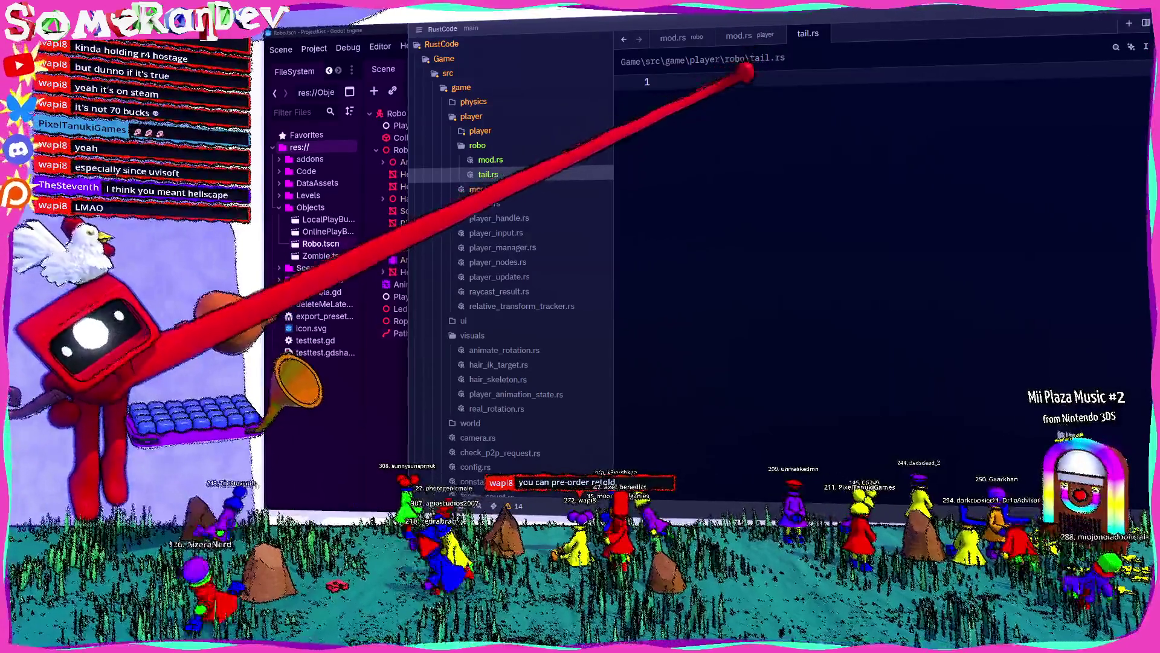
Open robo's mod.rs, add a 'mod robo;' line and save
click(739, 35)
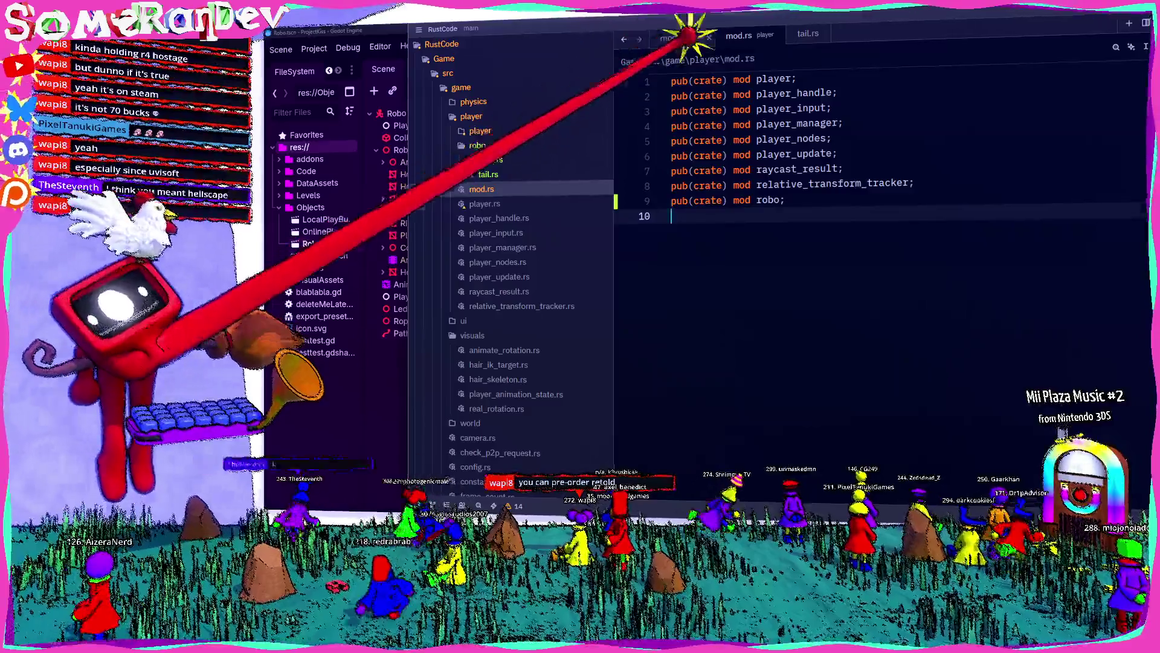
mouse_move(743, 168)
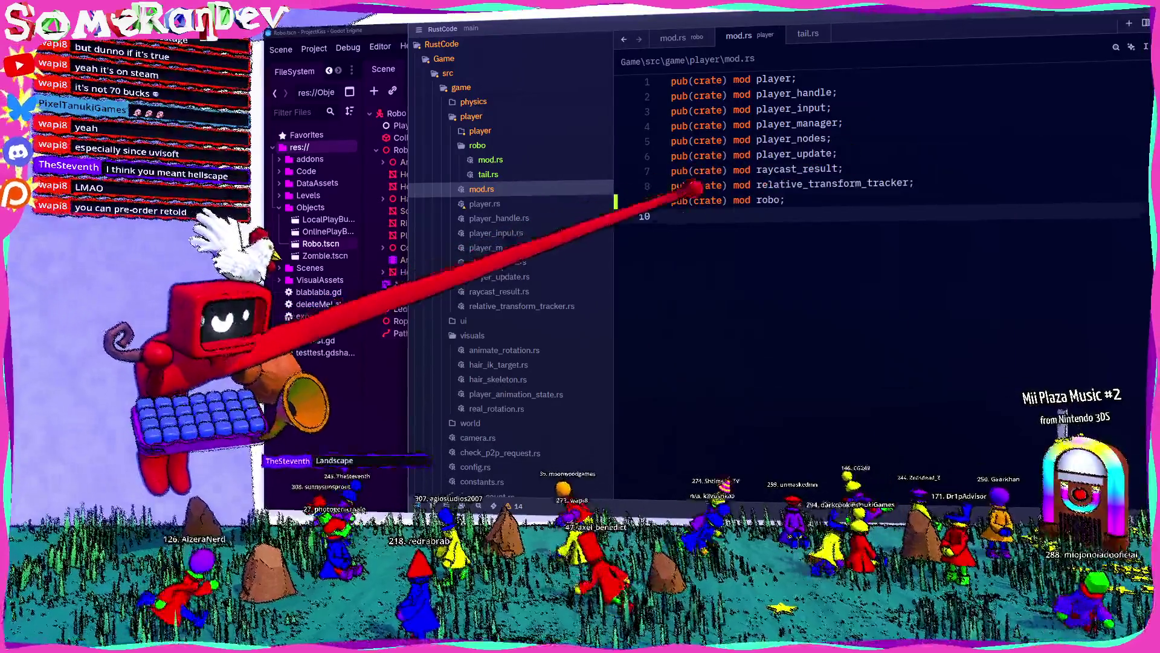
click(487, 174)
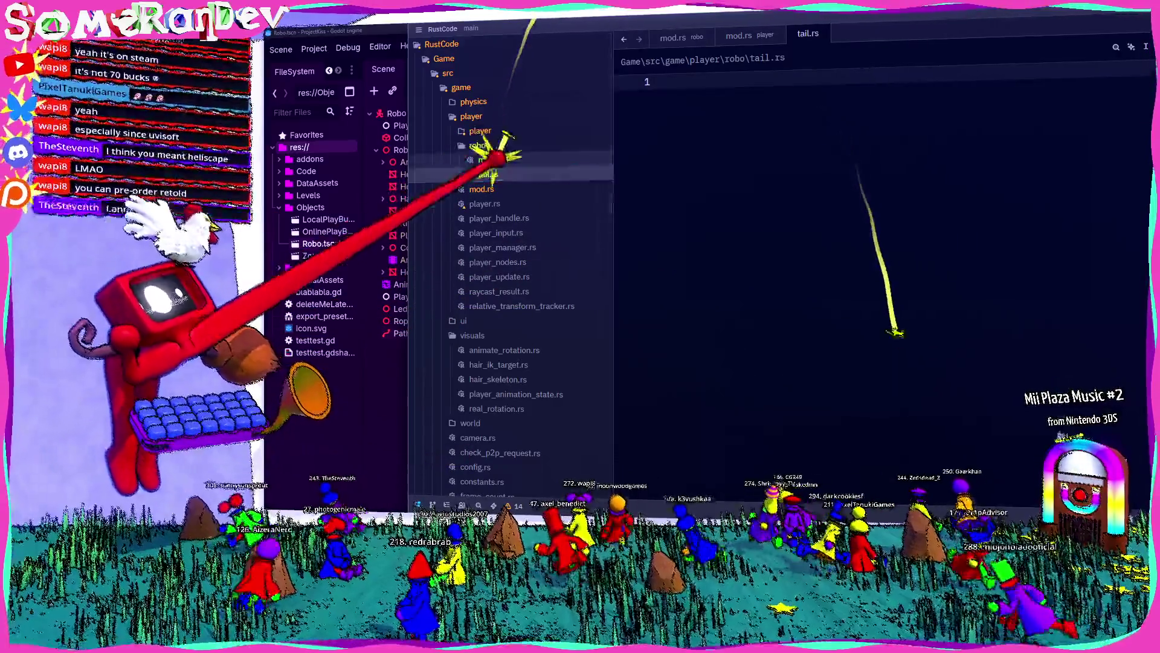
click(491, 159)
text(mod )
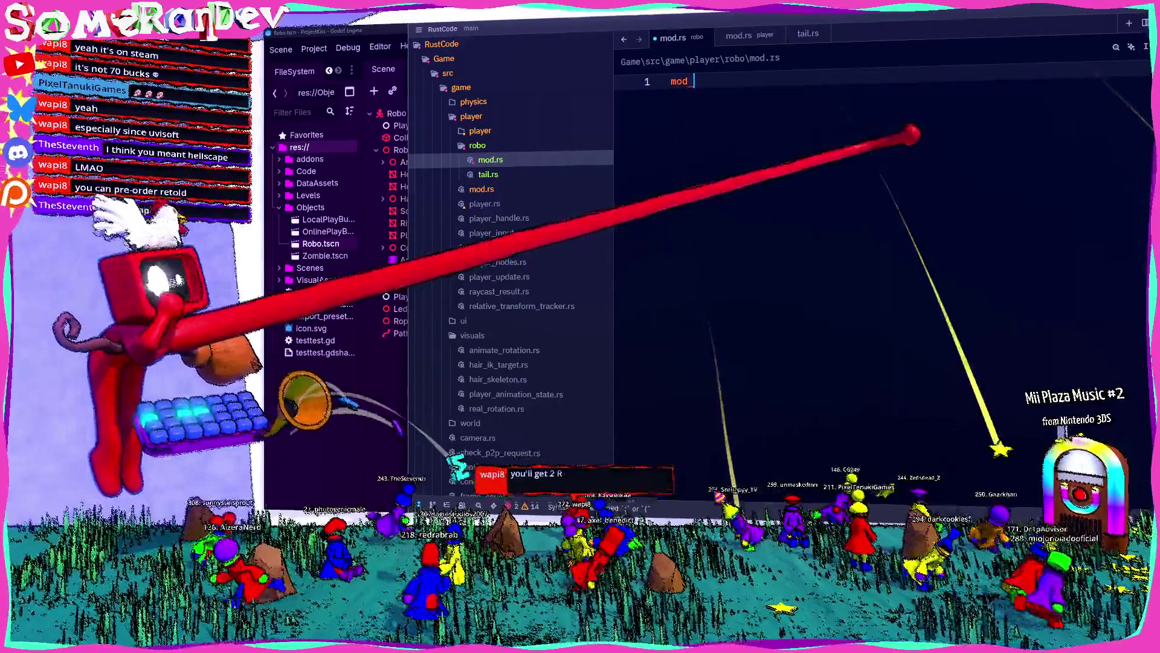
text(robo;)
key(Return)
key(ctrl+s)
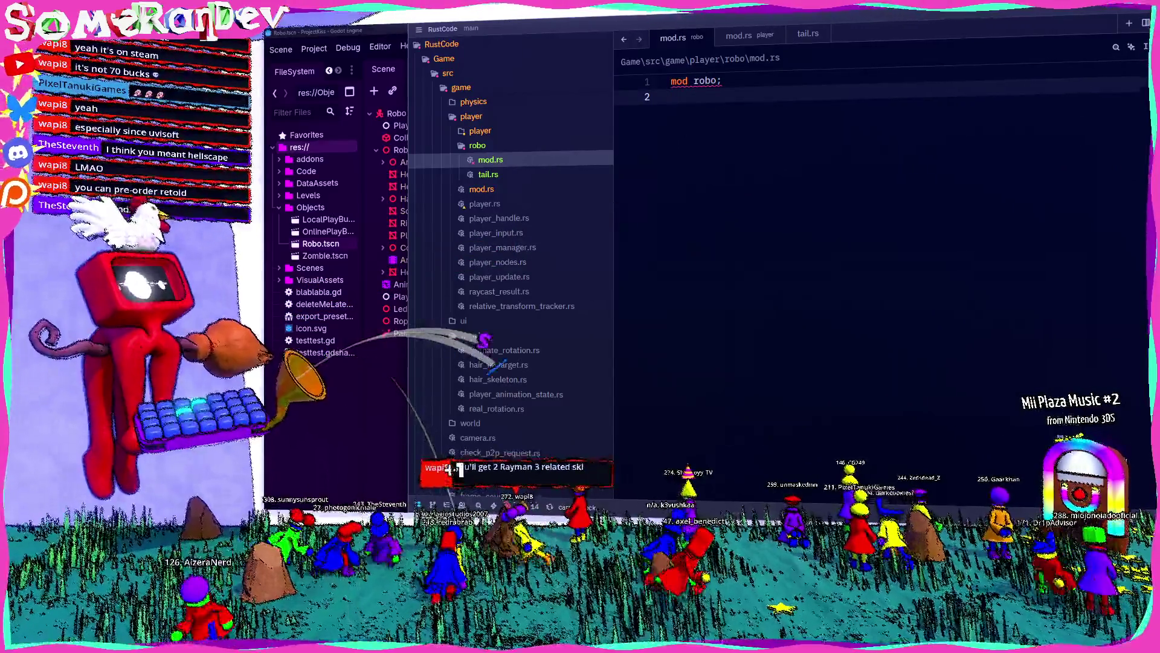
Change the line to 'mod tail;', save mod.rs, and reopen the empty tail.rs
key(Up)
key(End)
key(Left)
key(ctrl+BackSpace)
text(tai)
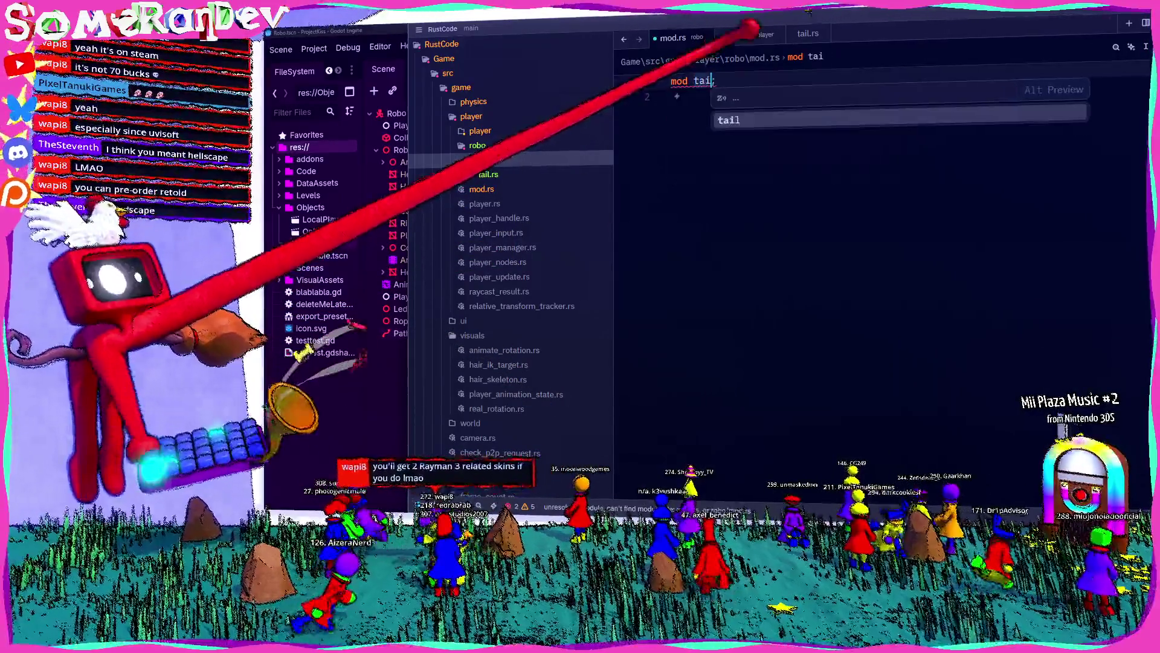
key(Tab)
key(ctrl+s)
click(489, 174)
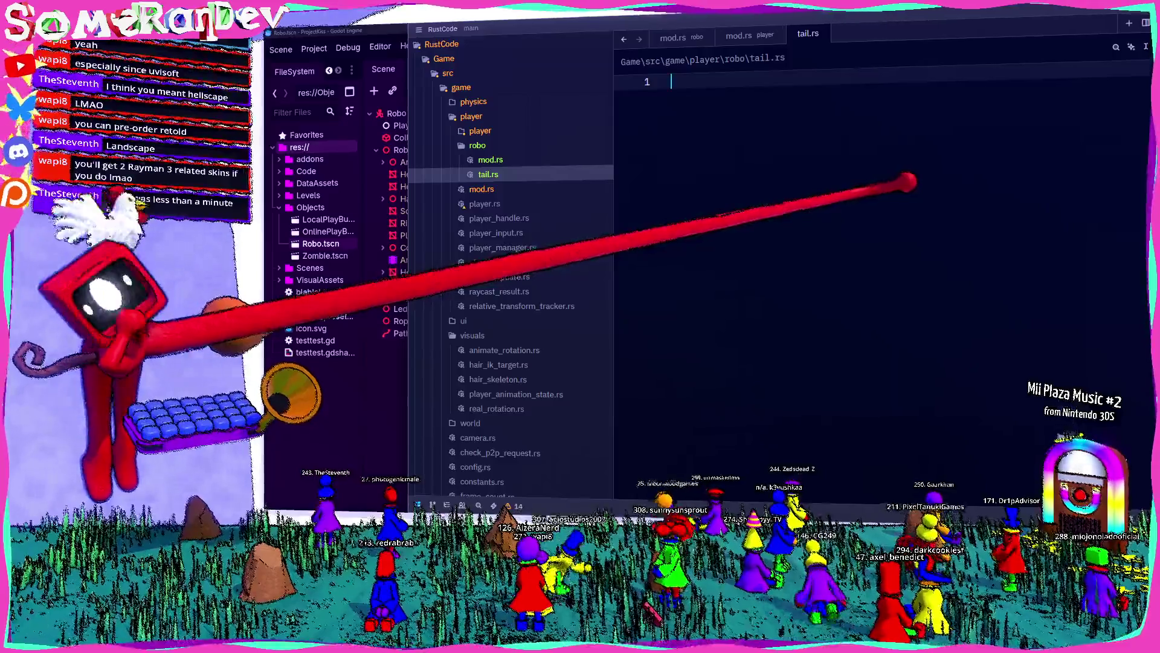
Add 'use crate::prelude::*;' at the top of tail.rs and save it
click(699, 95)
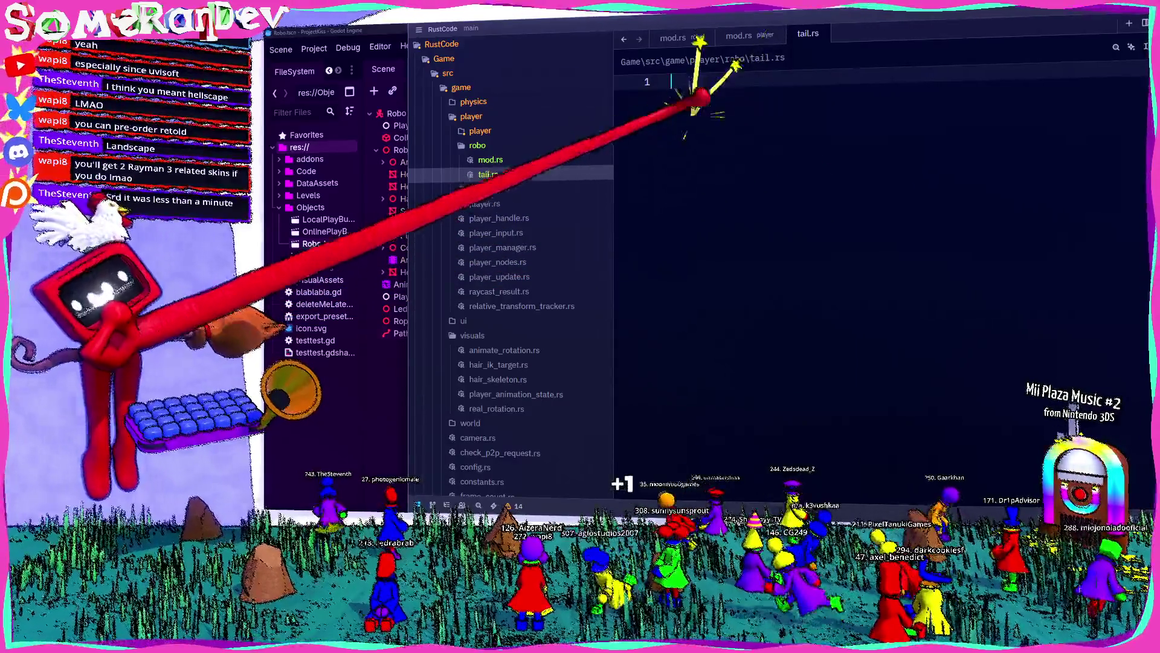
text(use crate::)
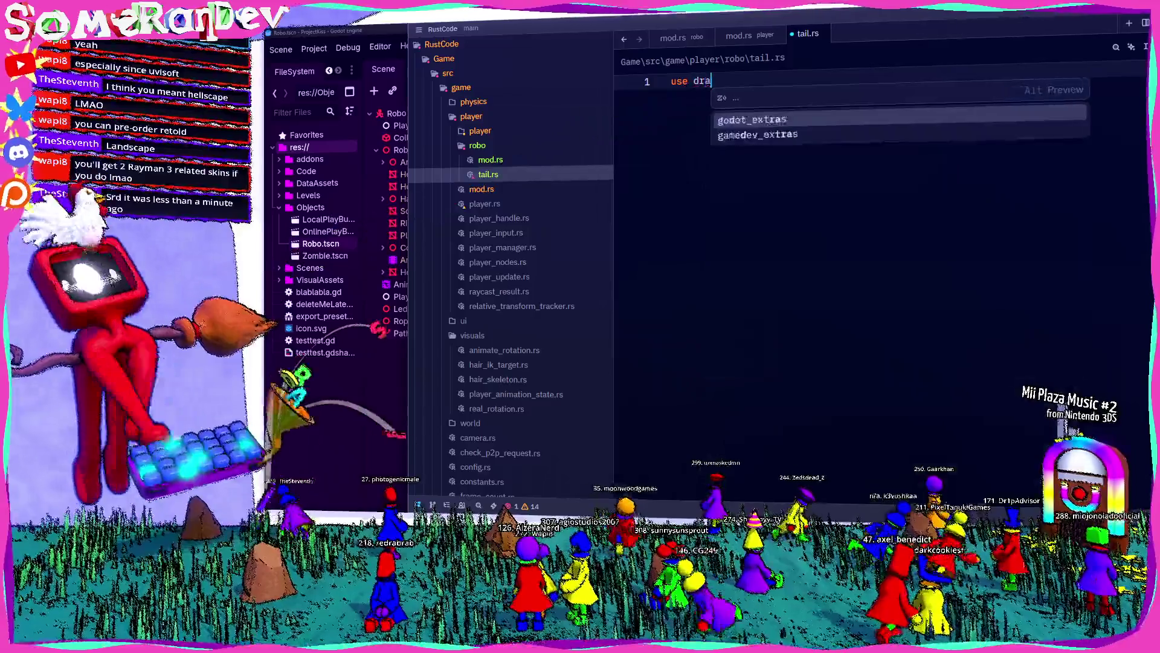
text(prelude::*;)
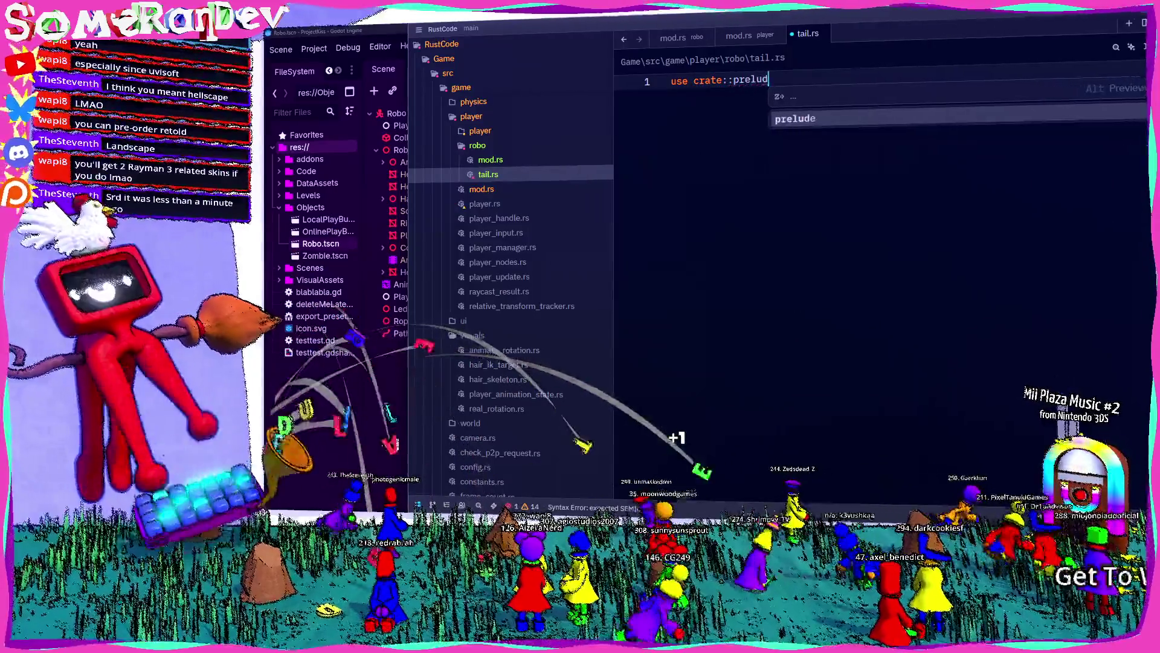
key(Return)
key(Return)
key(Return)
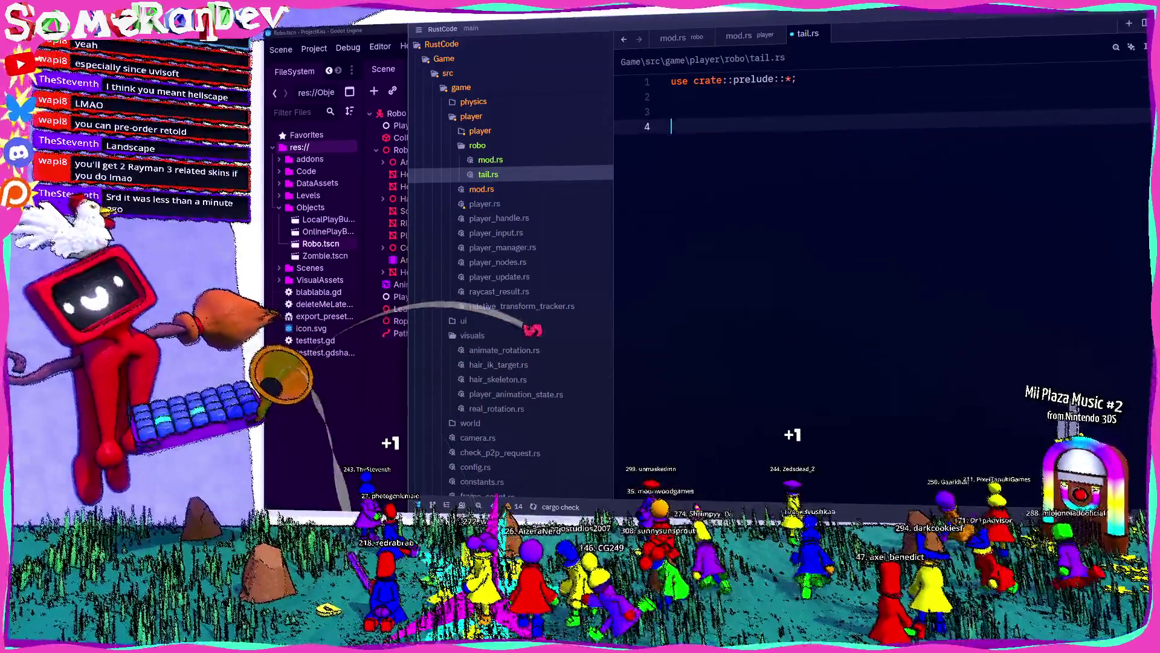
key(Up)
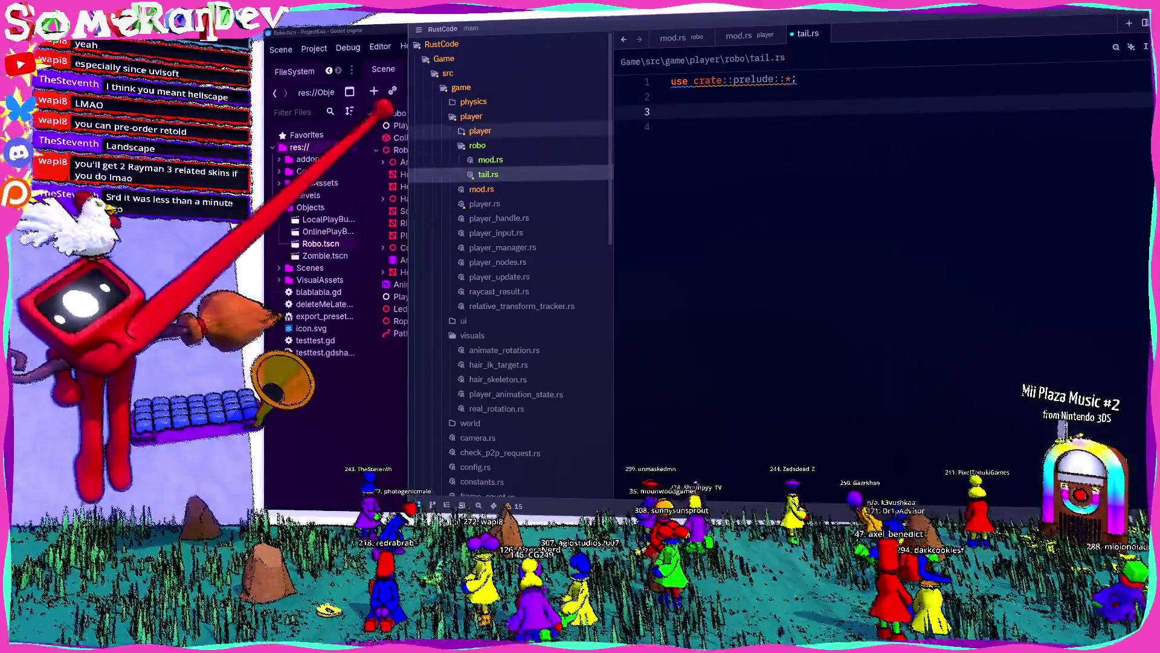
drag(410, 97, 360, 121)
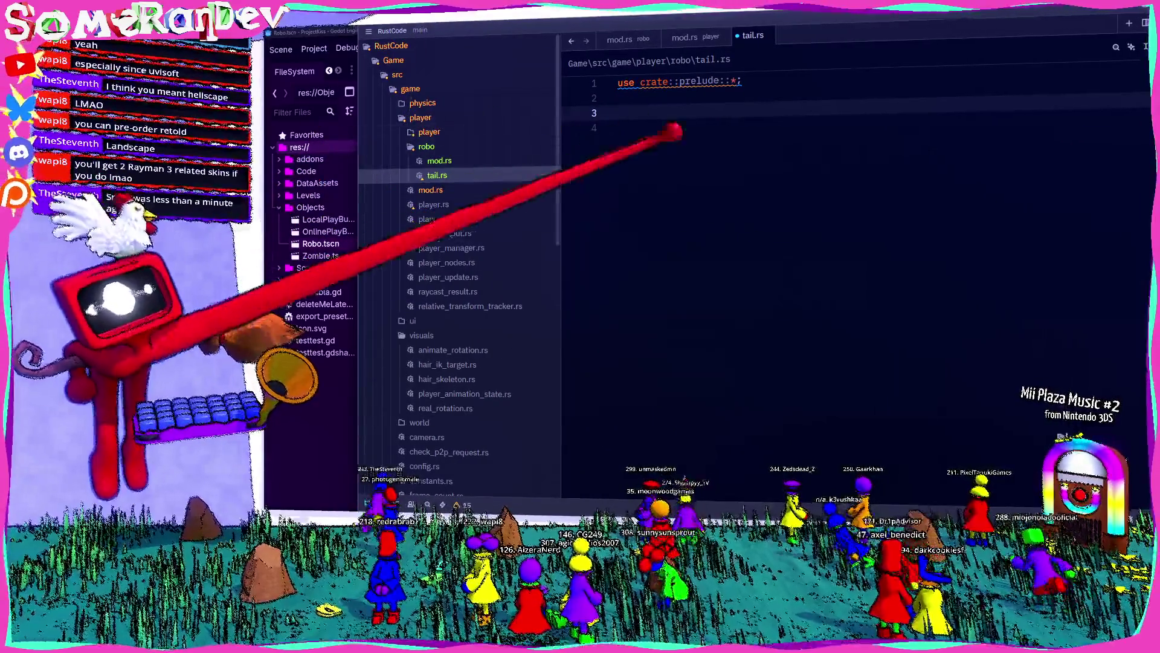
click(701, 128)
key(ctrl+s)
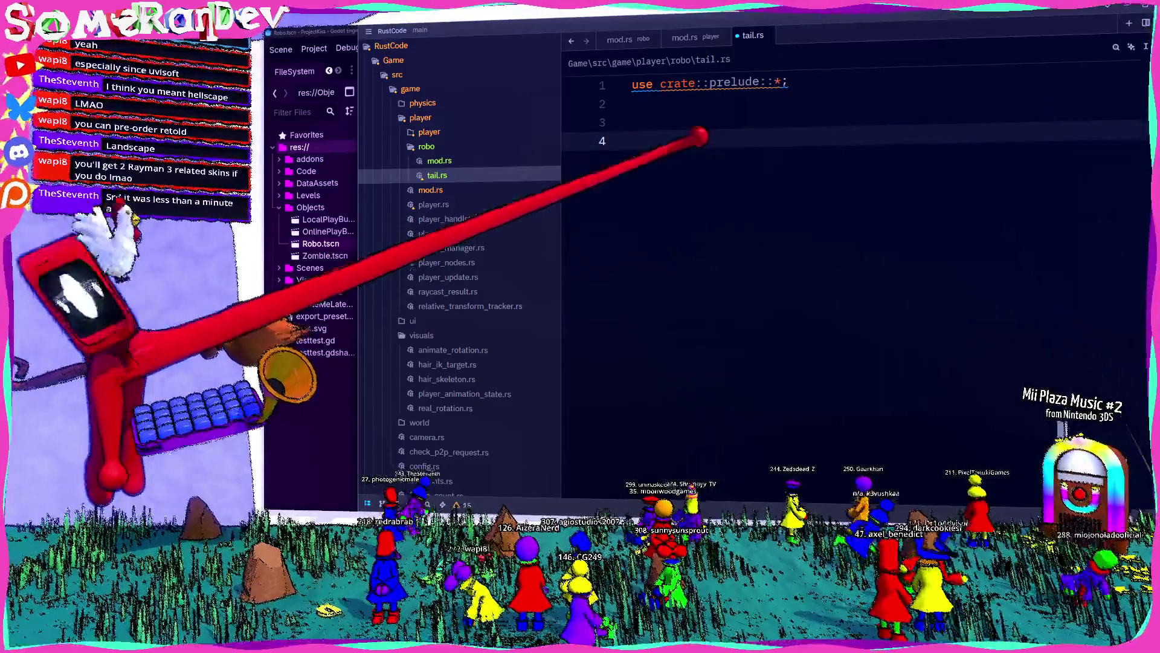
key(ctrl+equal)
Declare 'struct RoboTail {' under a #[derive(Component, KissingComponent)] attribute
key(Return)
text(#[)
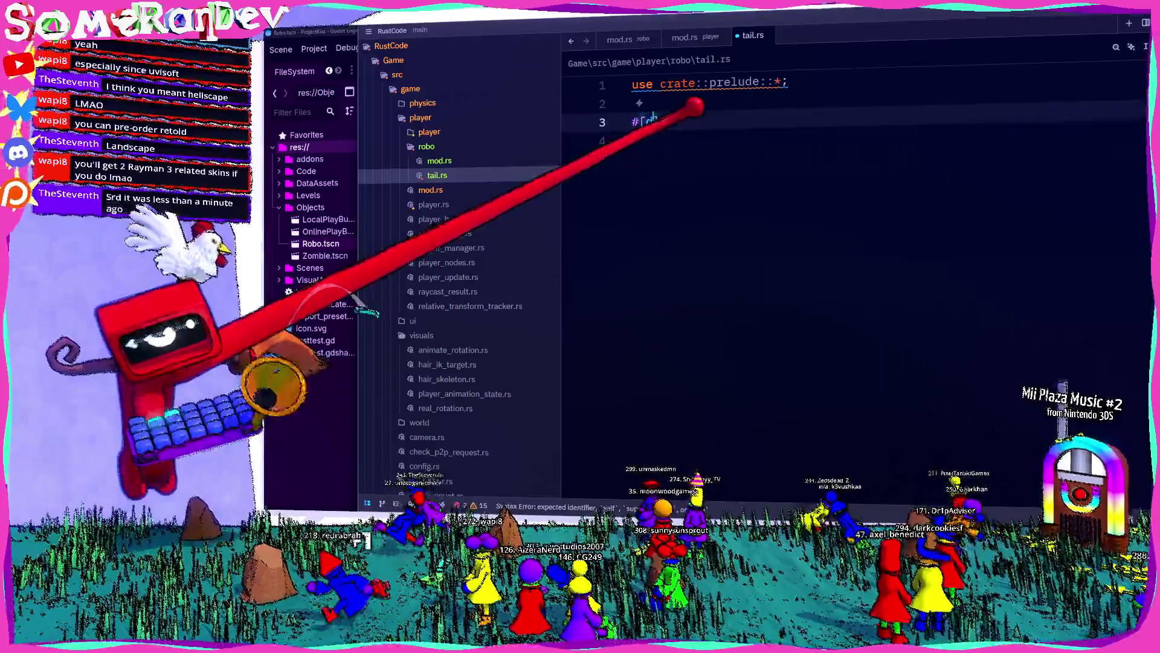
text(derive(Component, K)
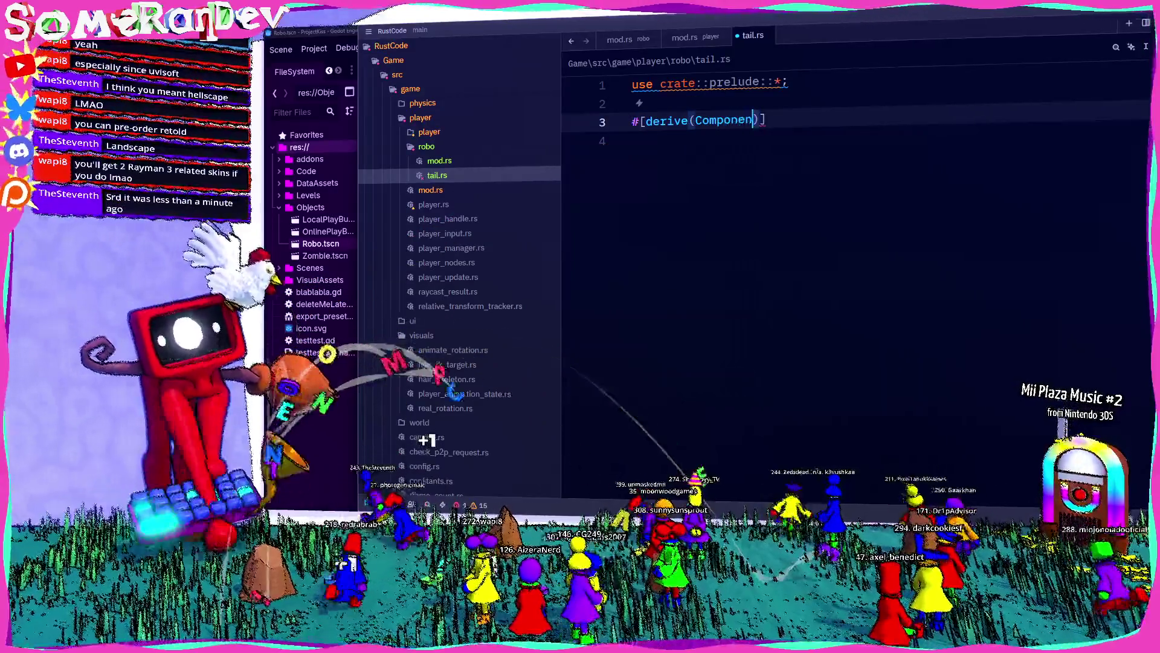
text(issingComponent)
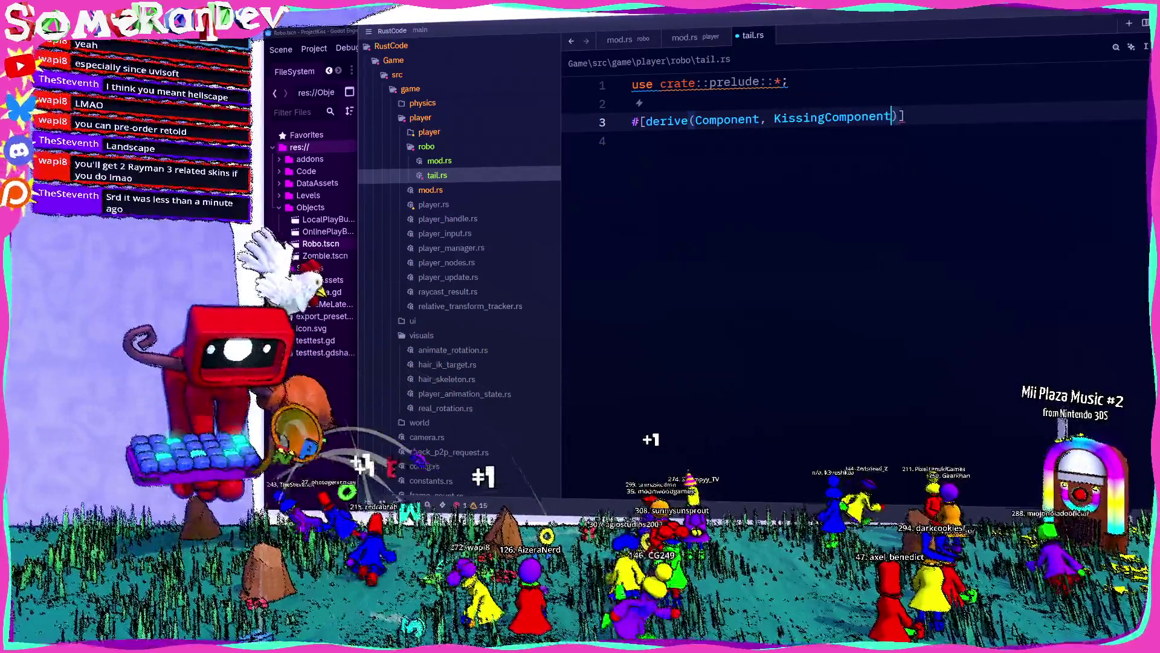
key(Return)
text(styr)
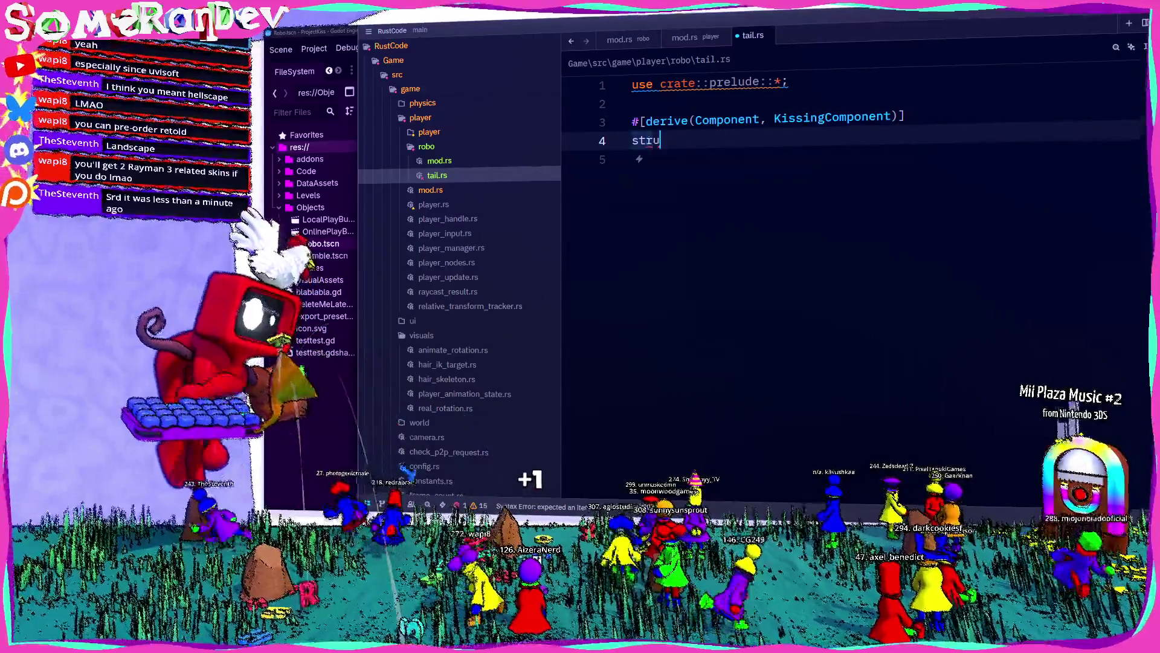
text(ct Rob)
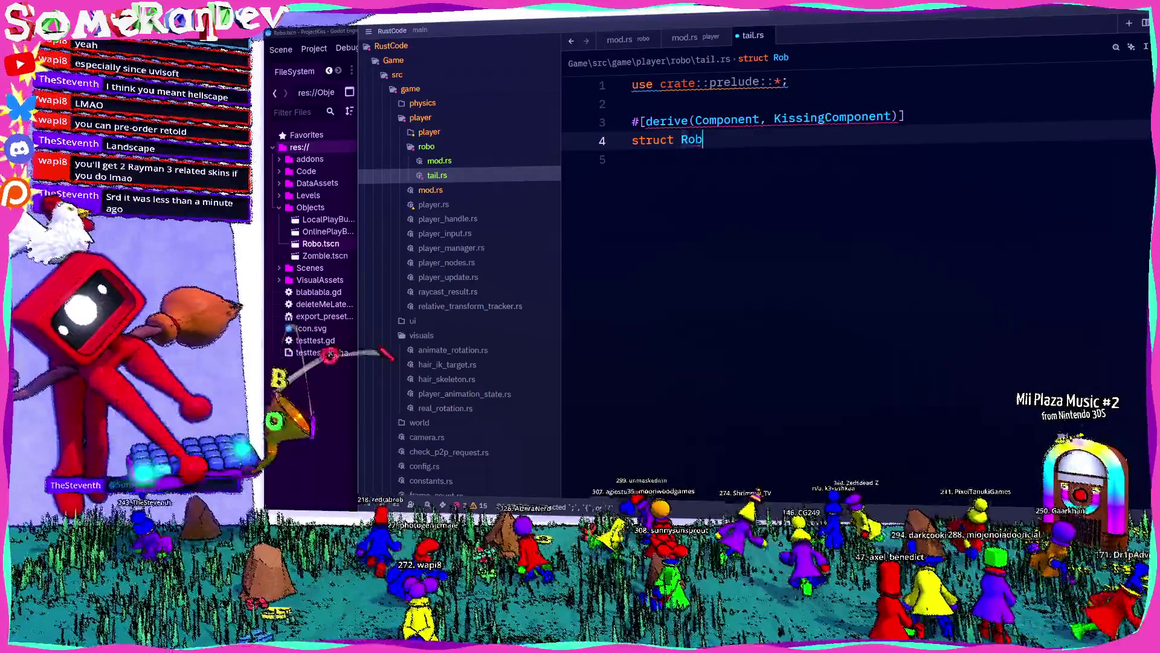
text(oTail {)
key(Return)
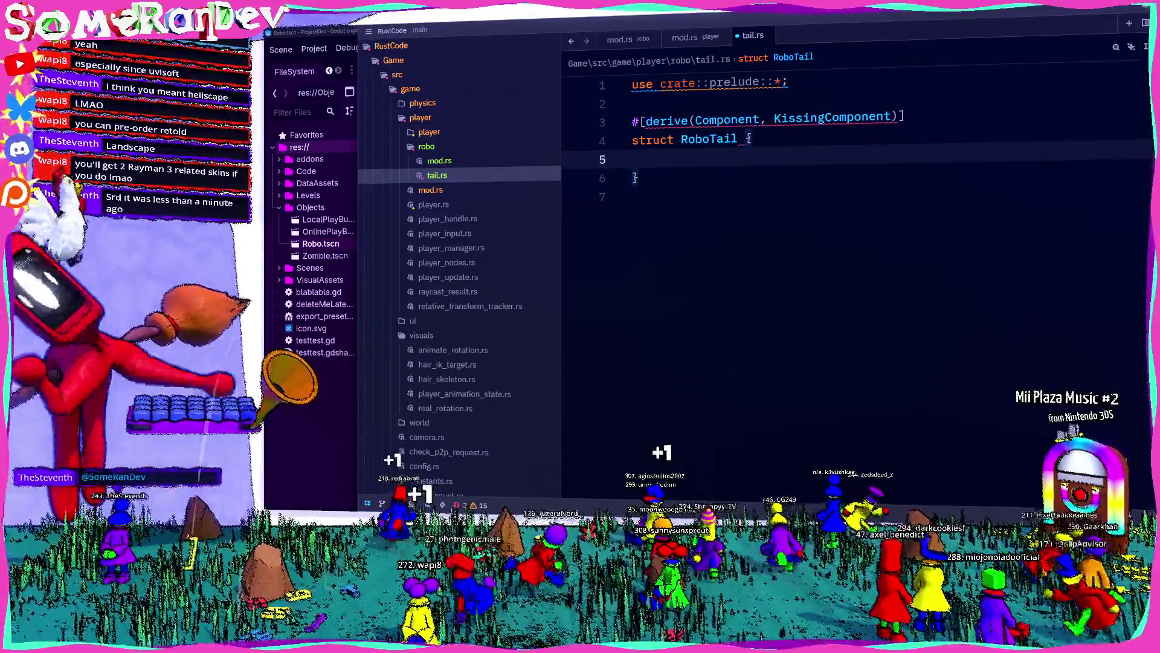
Copy the whole GDScript tail script from Godot and return to Zed
key(alt+Tab)
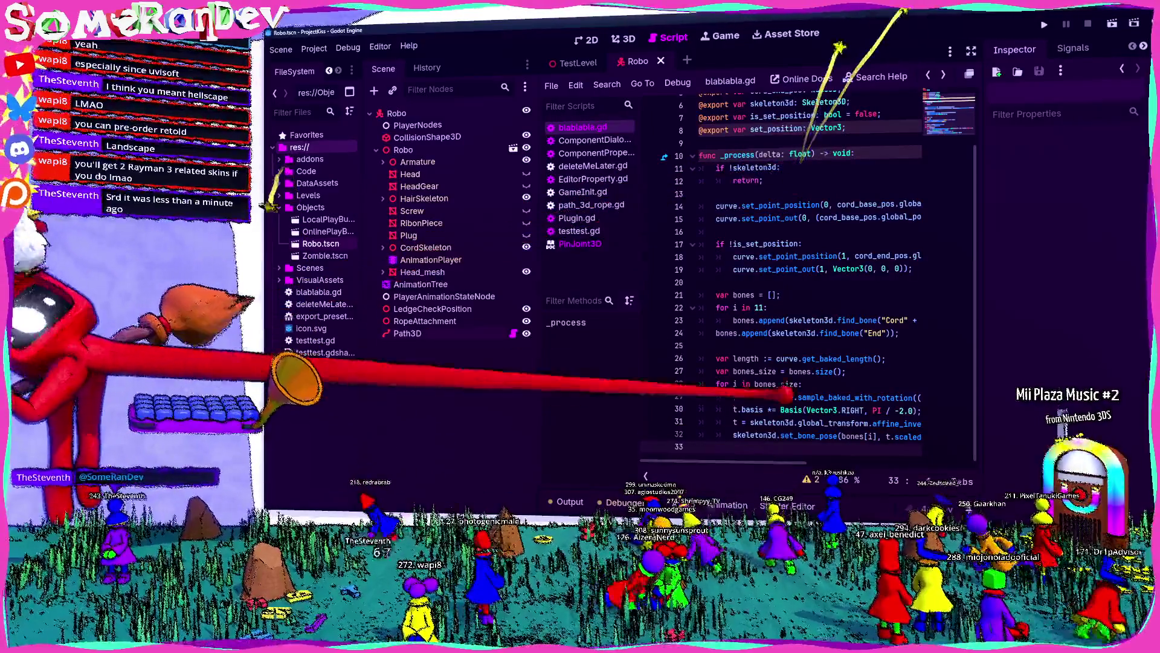
key(ctrl+a)
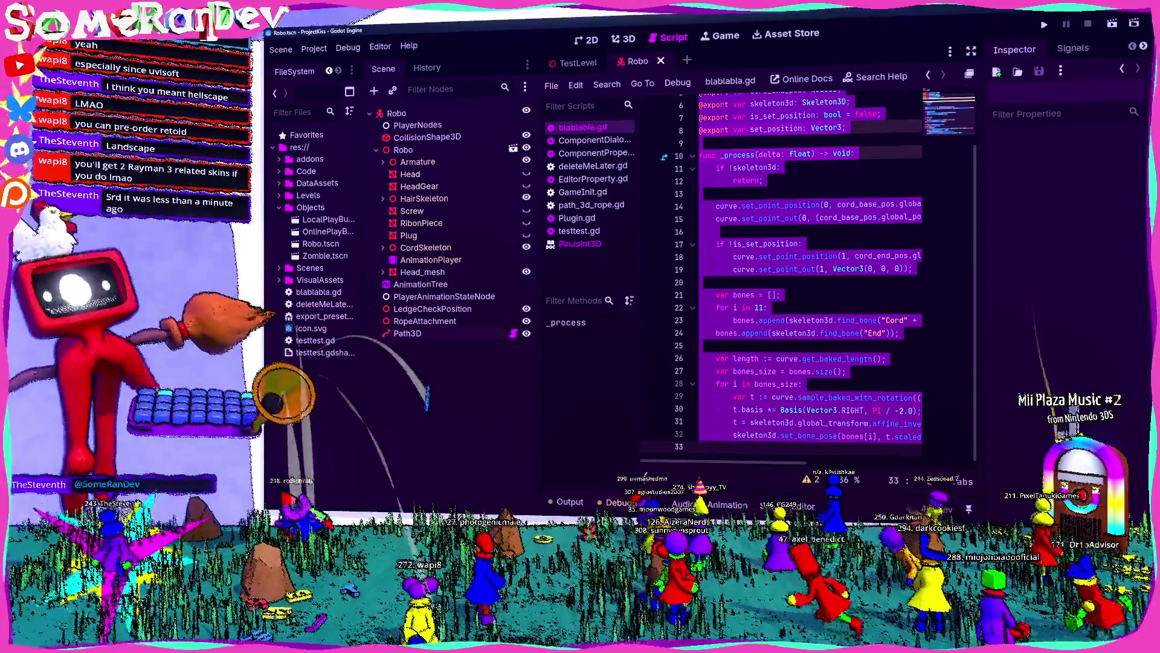
key(alt+Tab)
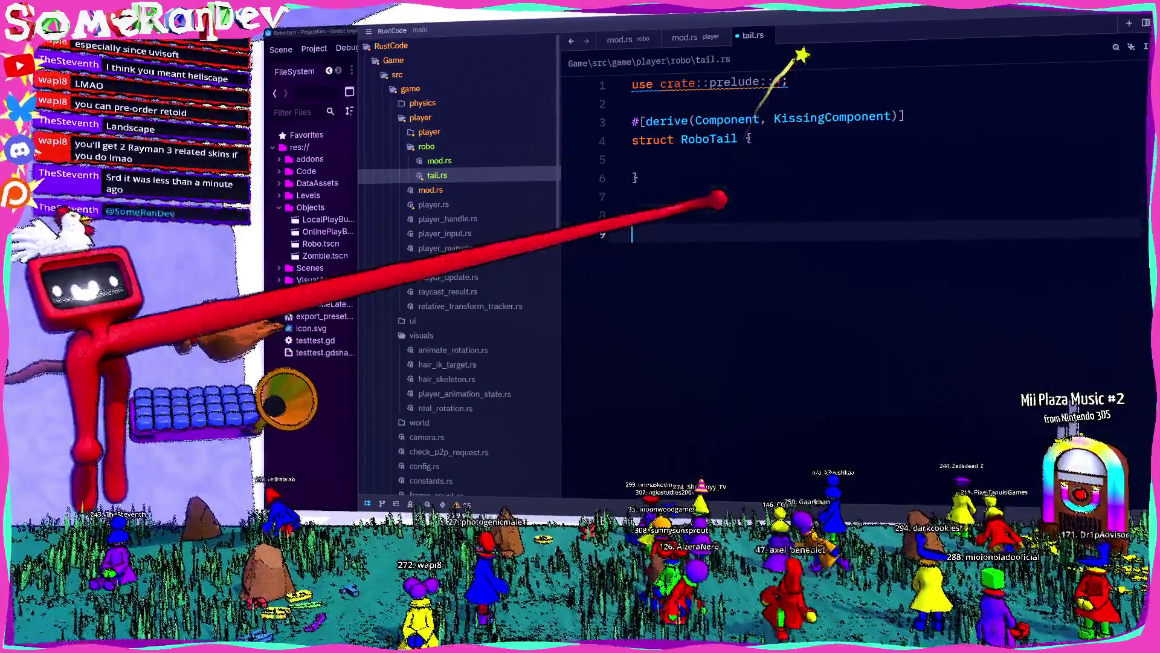
Paste the GDScript below and add an #[export_node(Node3D)] cord_base_position: GodotNodeId field
key(ctrl+v)
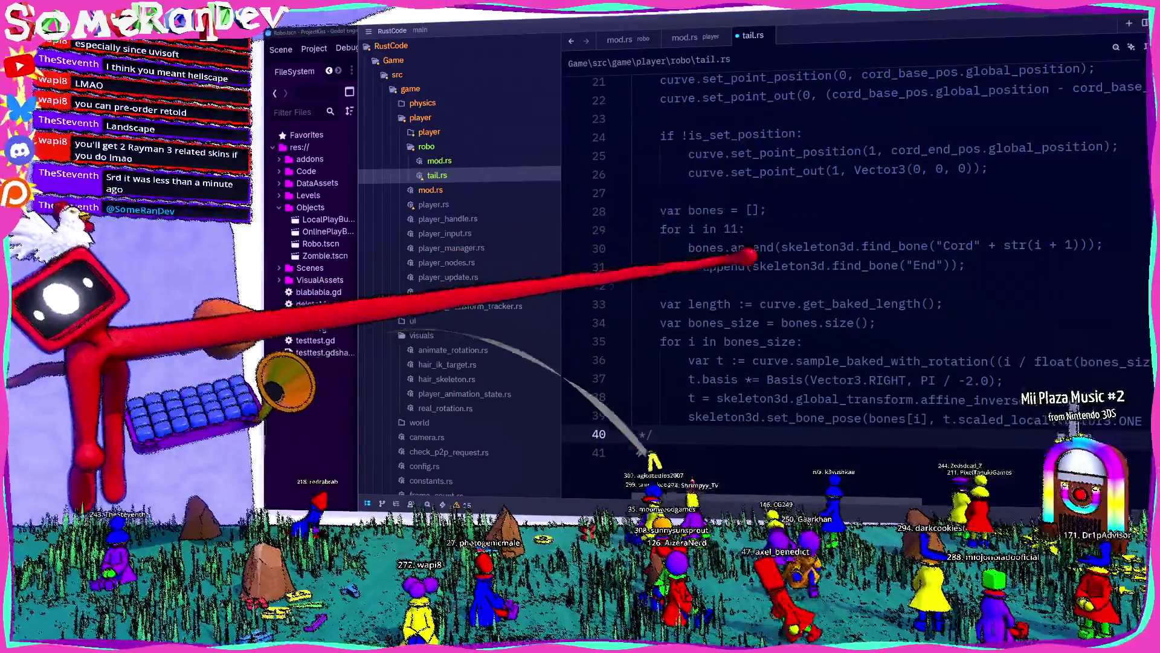
scroll(846, 272, up, 6)
scroll(765, 268, up, 1)
double_click(760, 270)
click(665, 159)
text(#[export)
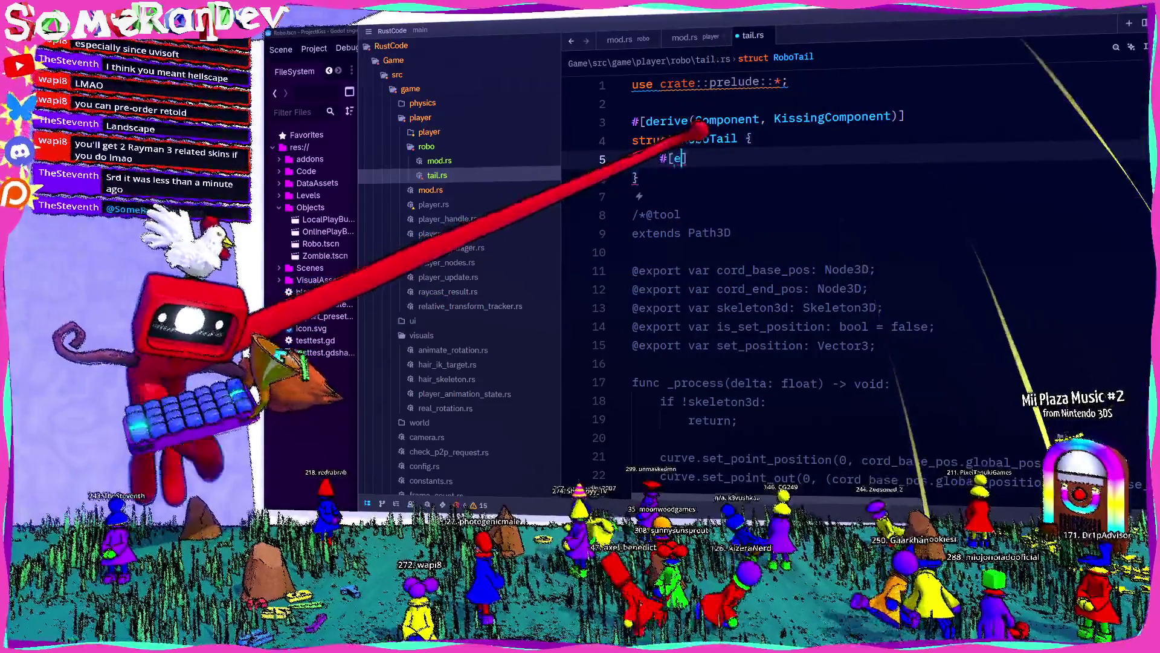
text(_node(Nod)
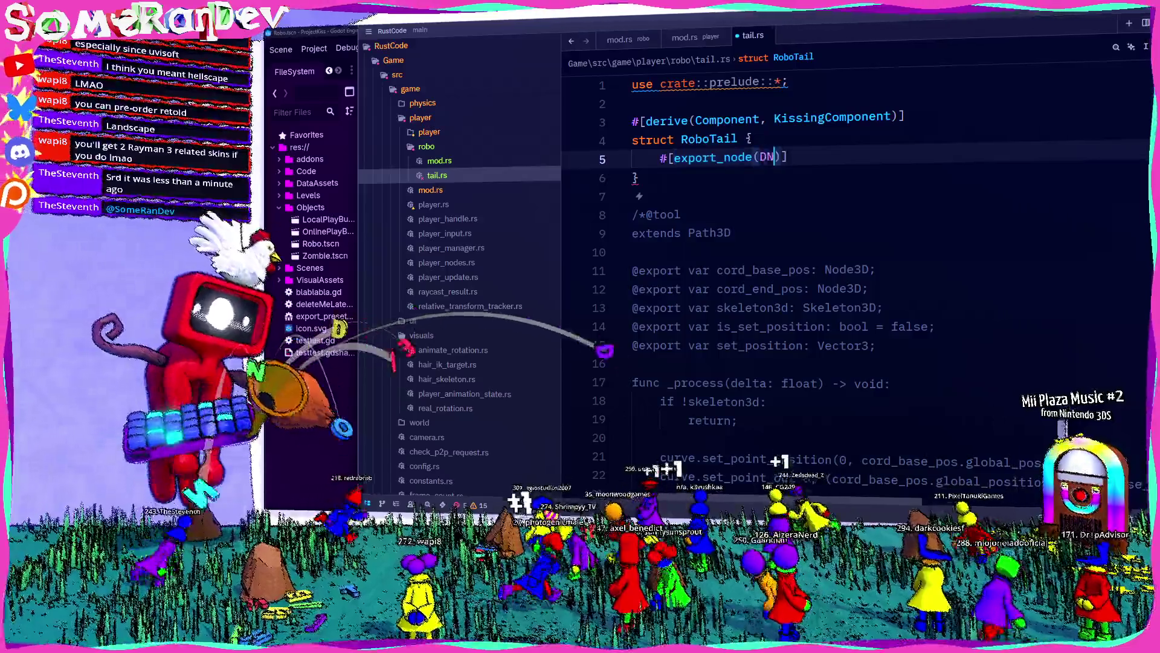
text(e3D)
key(End)
key(Return)
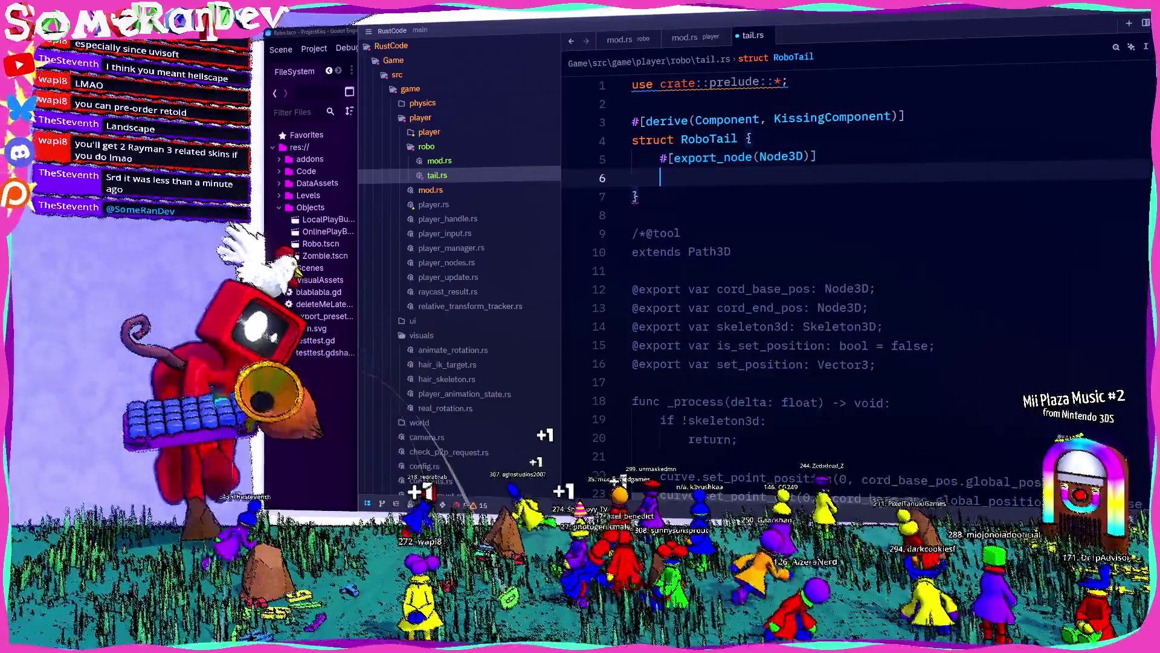
text(_base_position: Go)
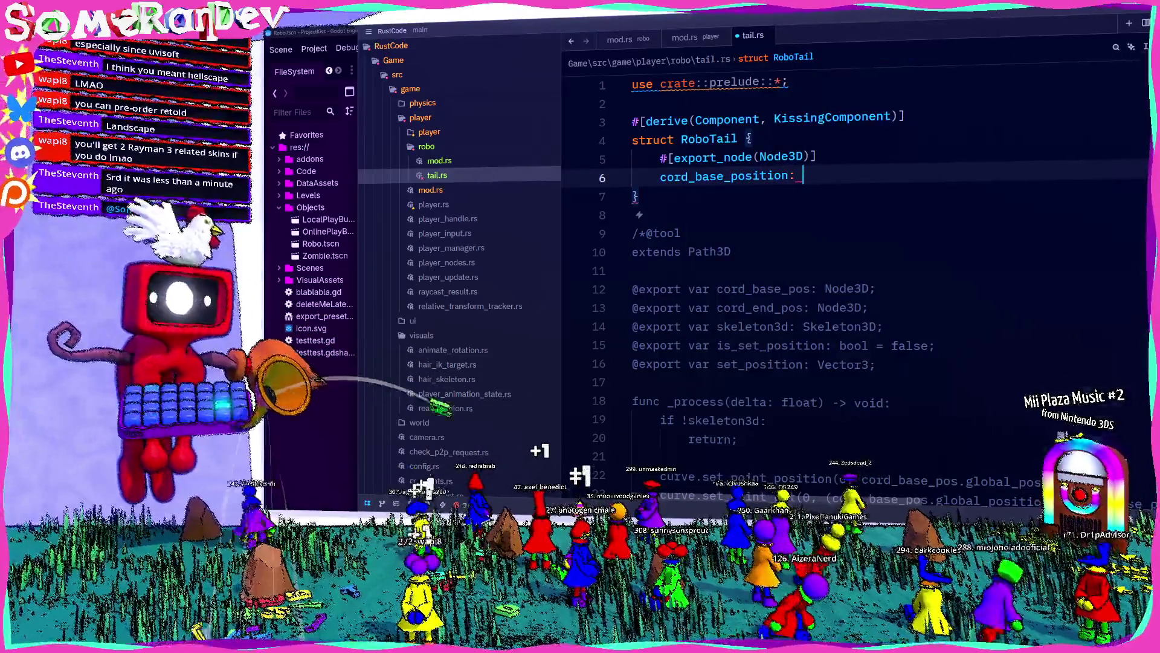
text(dotNodeId,)
key(Return)
key(Return)
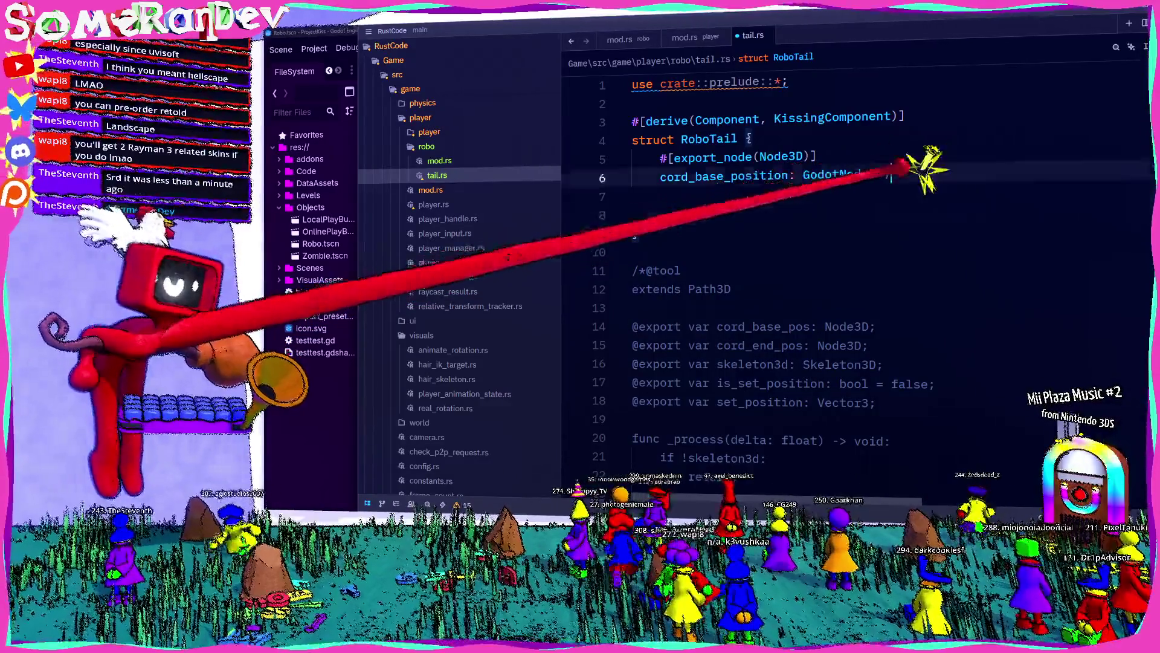
Duplicate the field and rename the copy to cord_end_position
drag(915, 174, 644, 161)
key(ctrl+c)
click(665, 215)
key(ctrl+v)
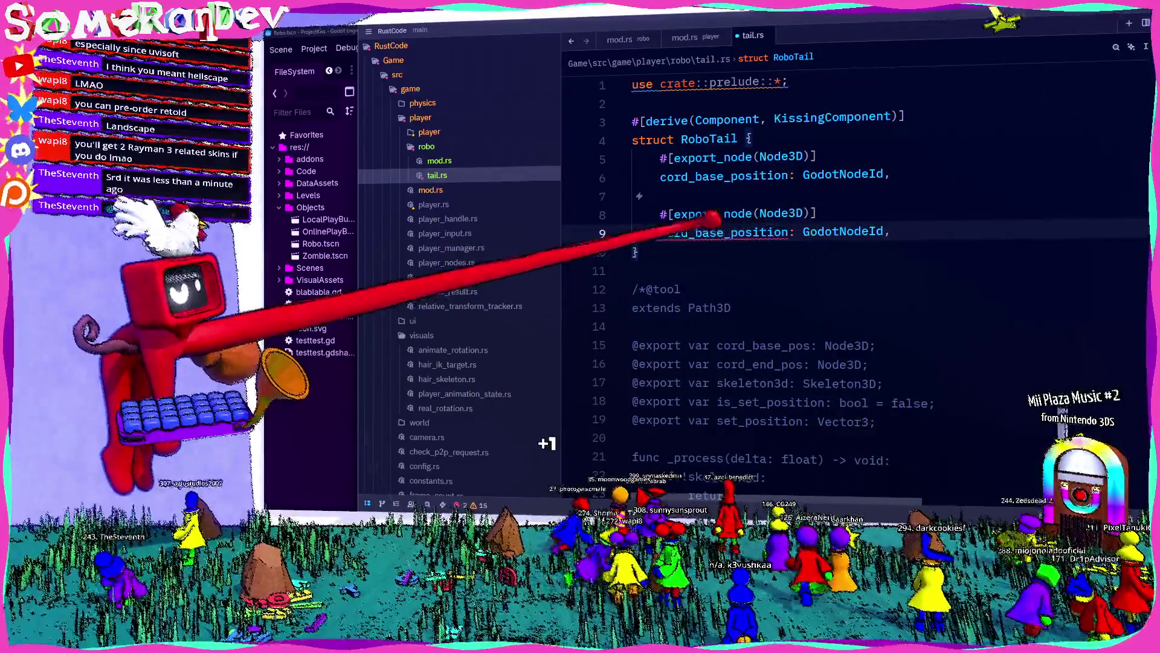
drag(696, 232, 724, 233)
text(end)
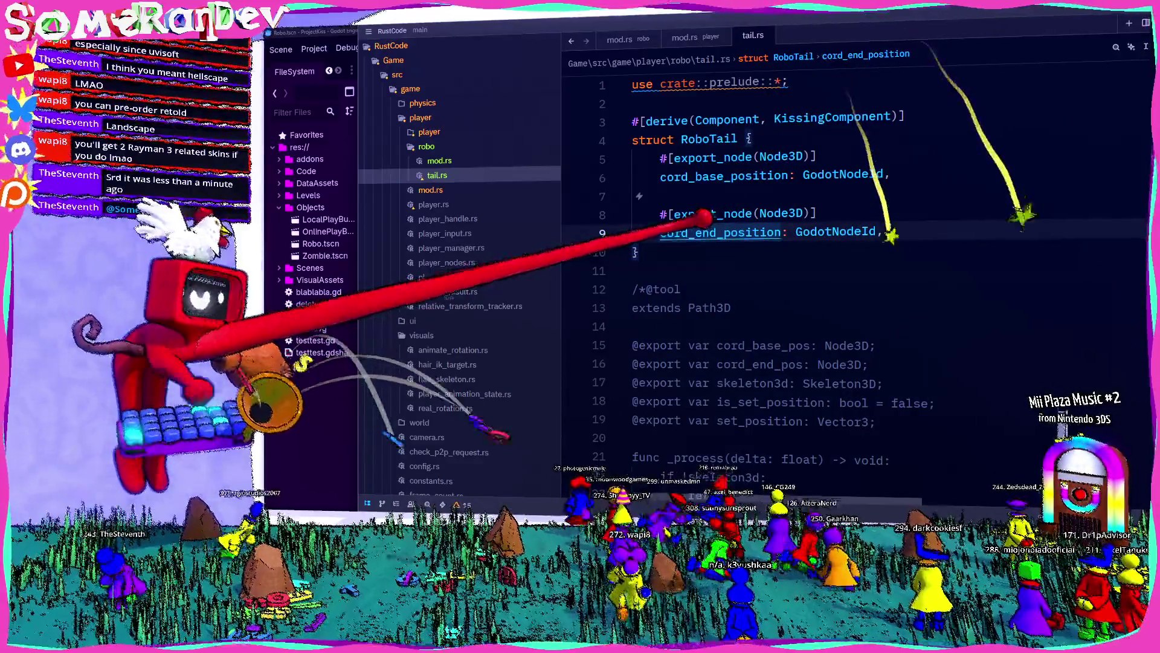
Add a new #[derive(Component, KissingComponent)] line below the prelude import
scroll(725, 302, down, 1)
double_click(752, 326)
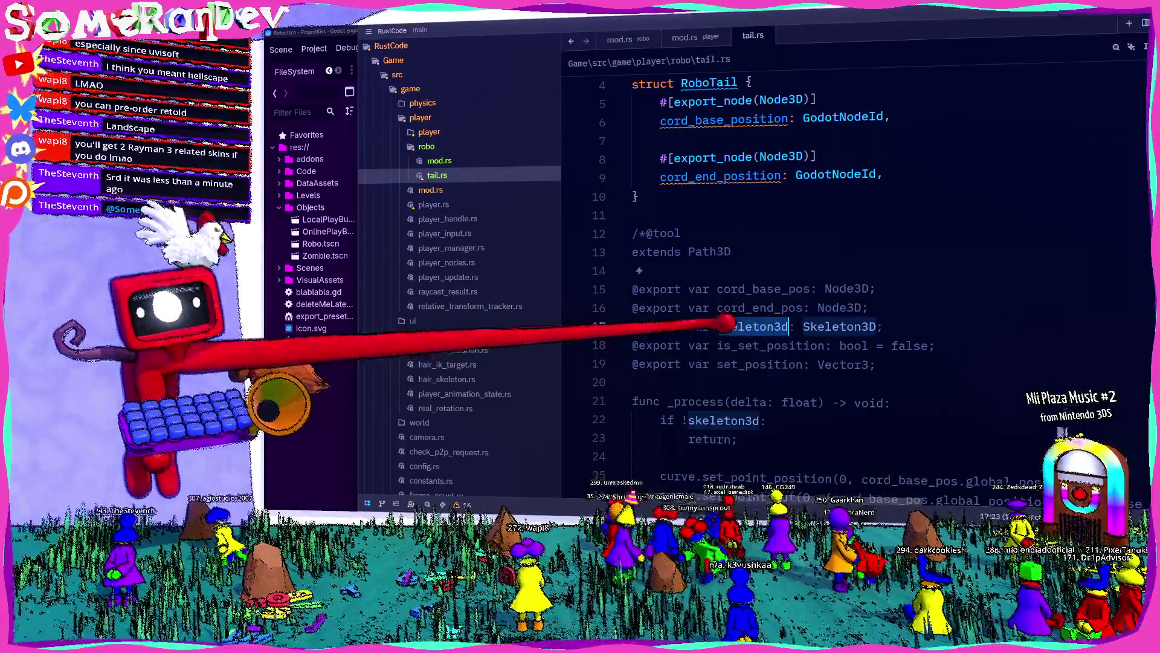
scroll(762, 327, up, 1)
click(650, 101)
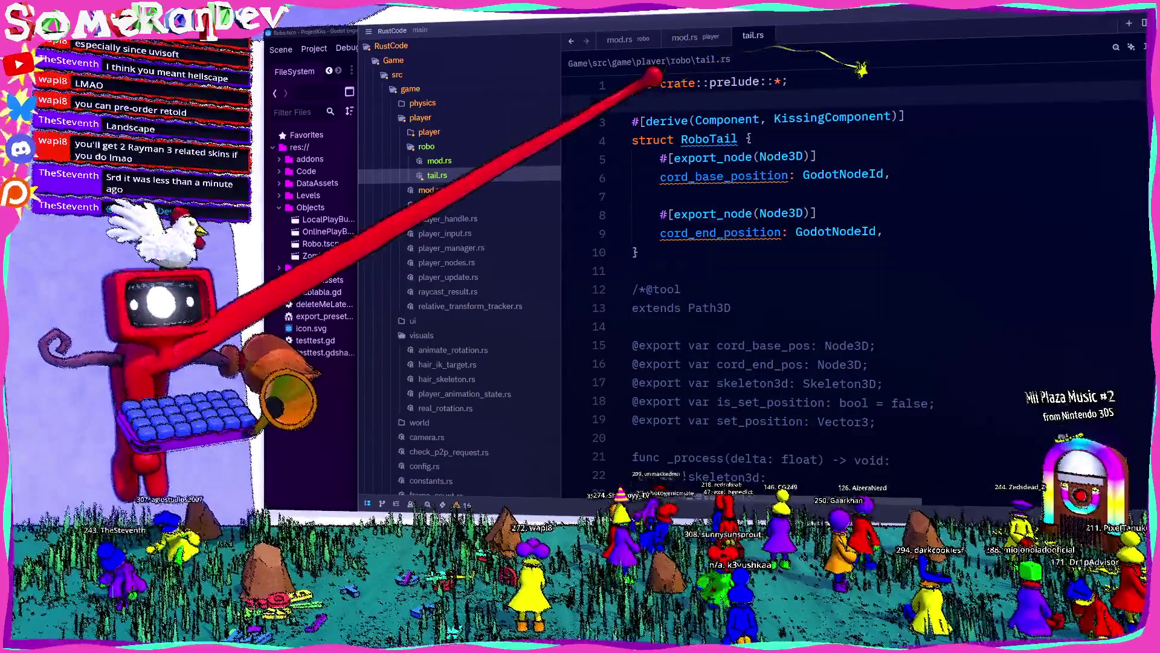
key(Return)
key(Return)
key(Up)
text(#[derive()
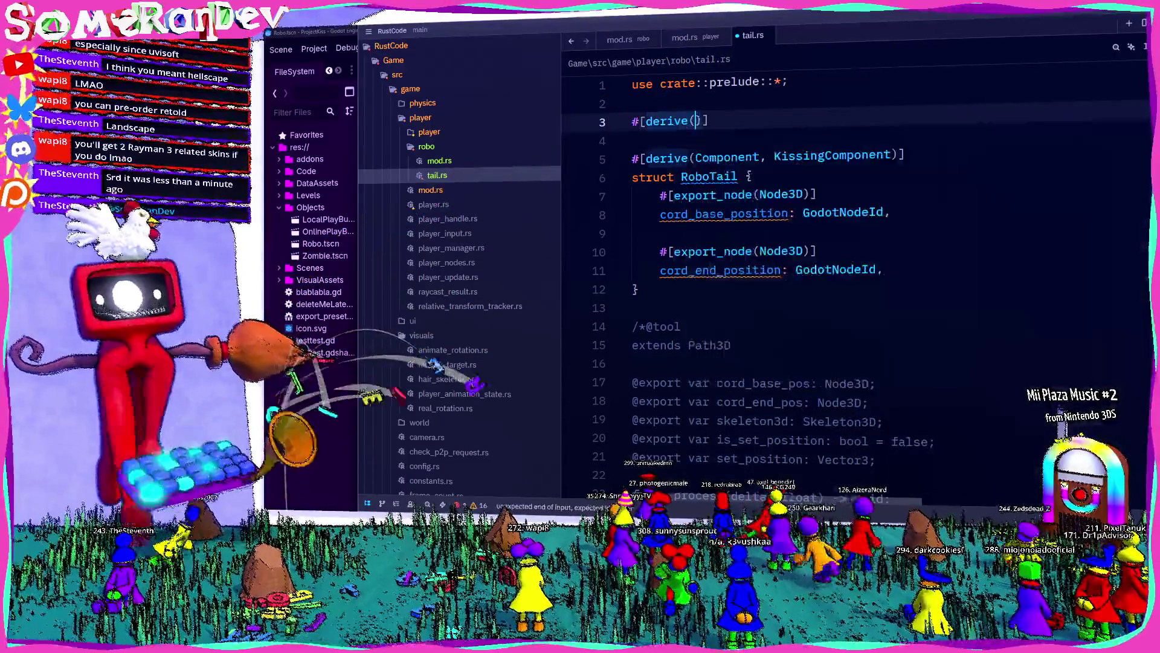
text(Component, Kissin)
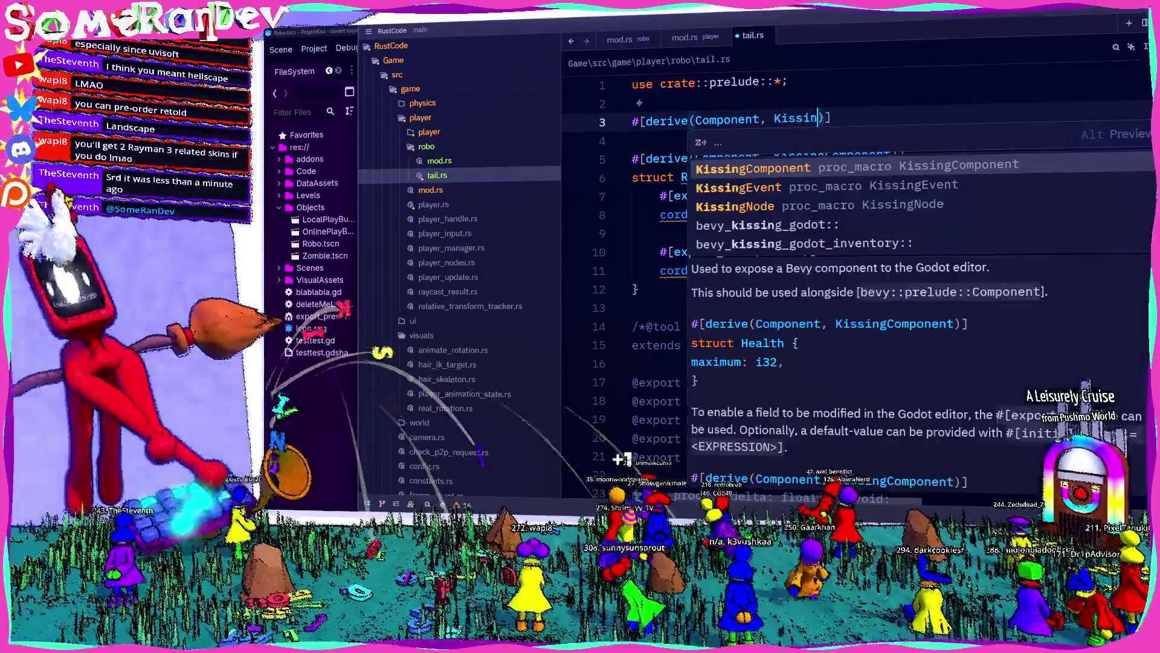
text(gComponent)])
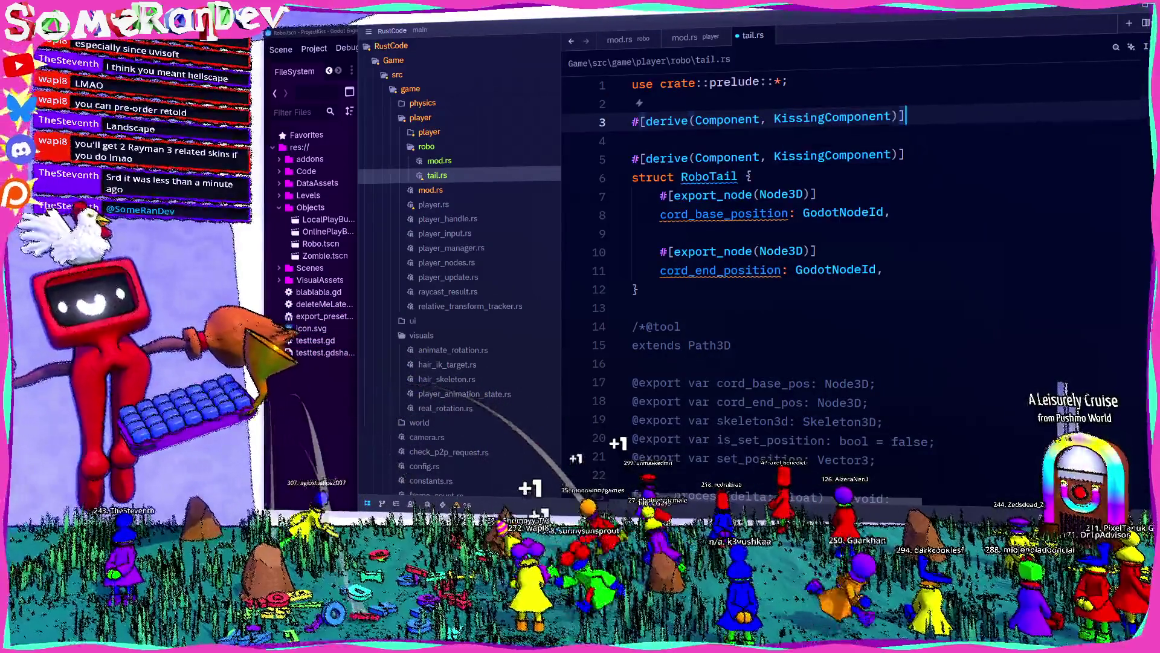
Declare 'struct RoboTailSkeletonMarker;' under the new derive line
key(Return)
text(trin)
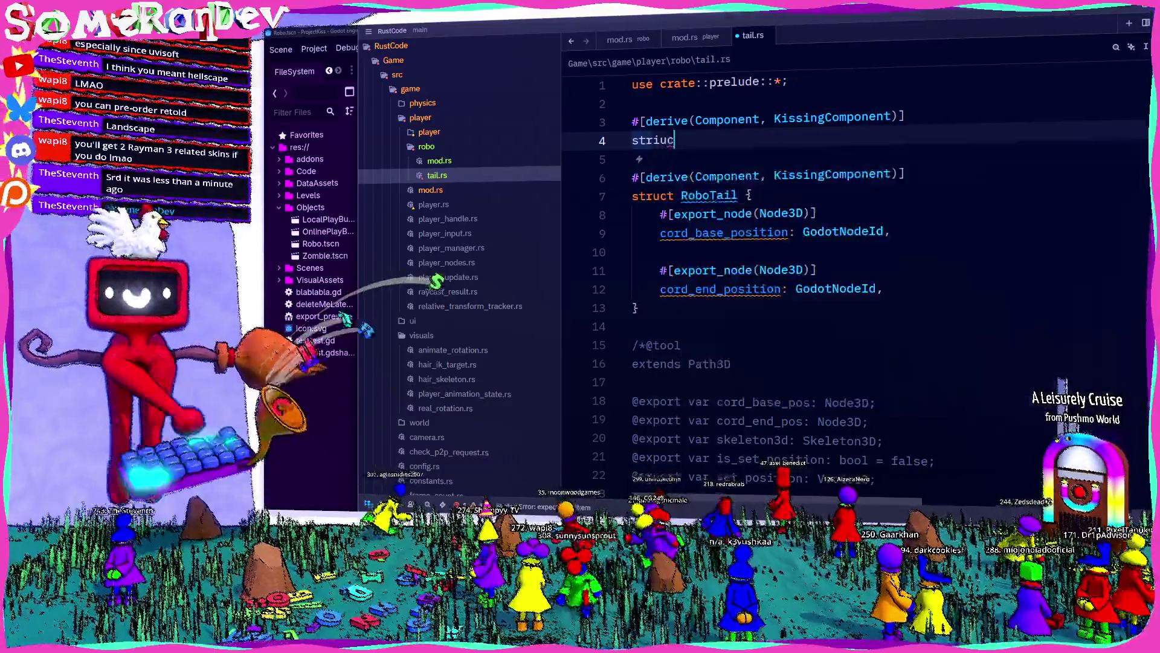
key(BackSpace)
key(BackSpace)
key(BackSpace)
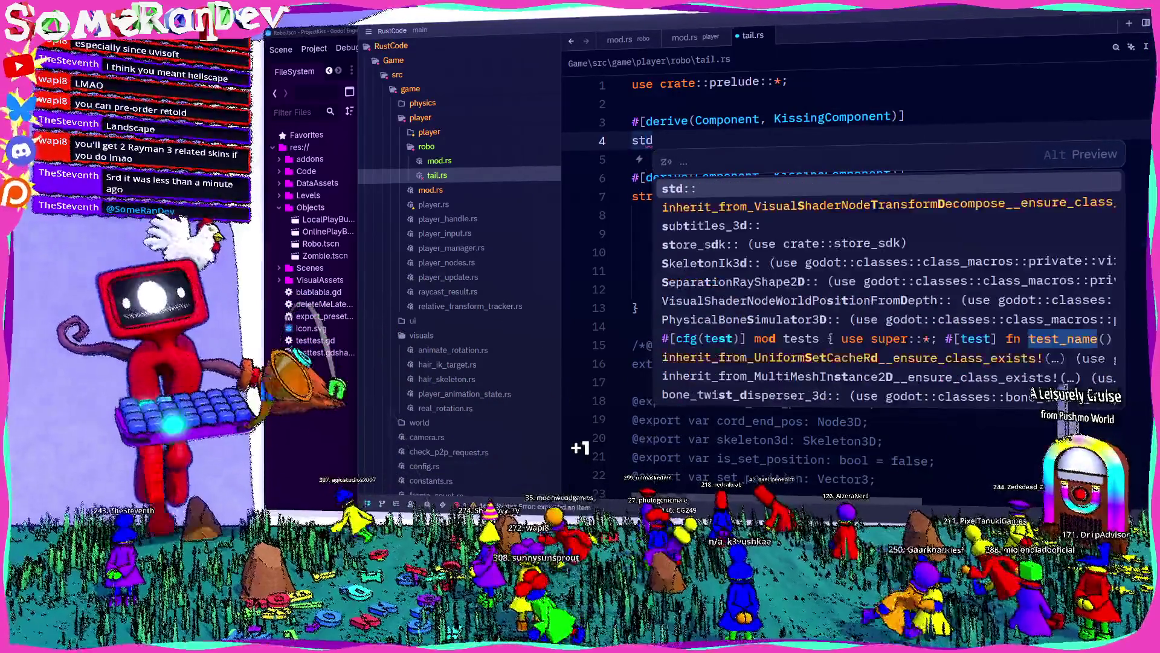
text(ruct)
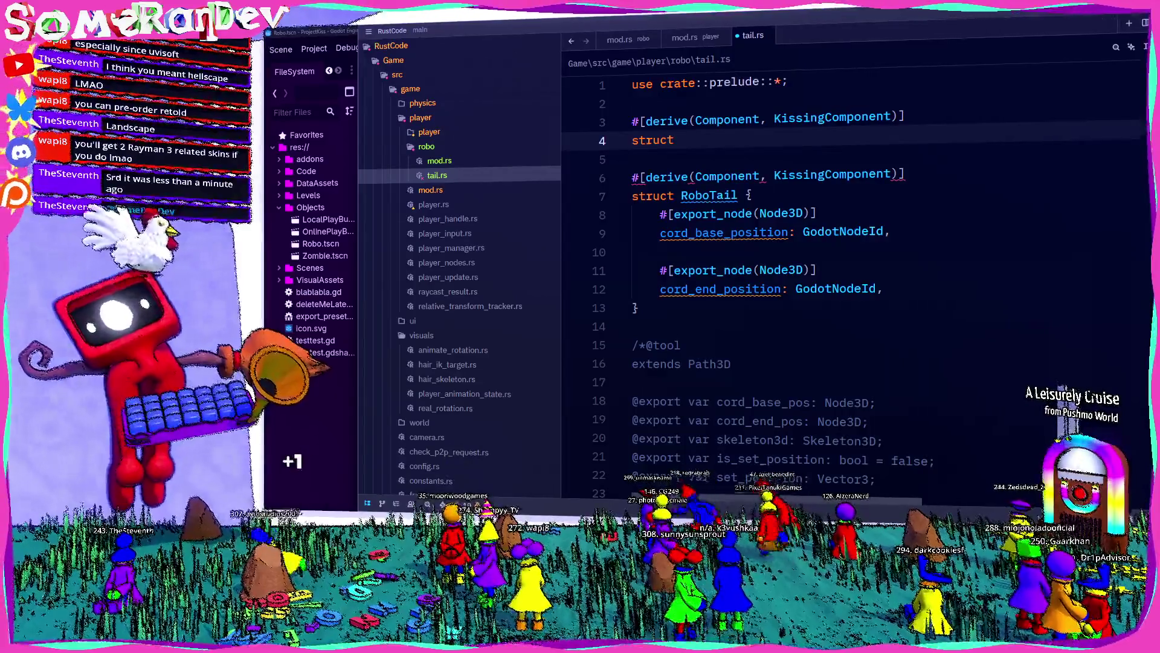
text(ailSkeleton;)
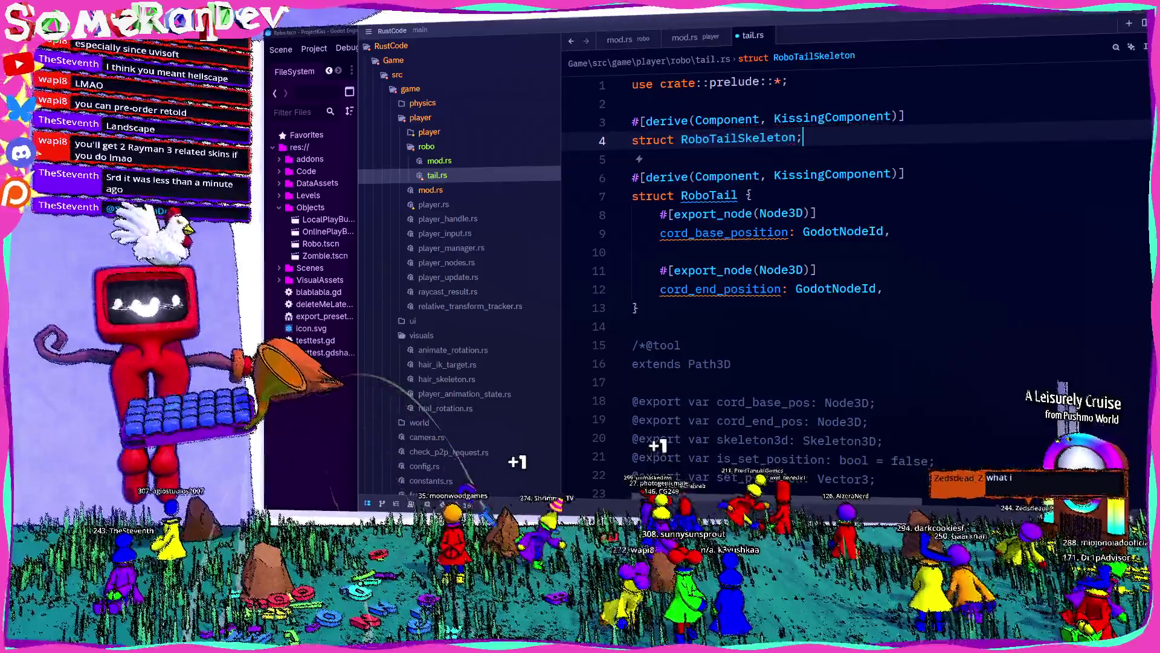
click(796, 138)
text(er)
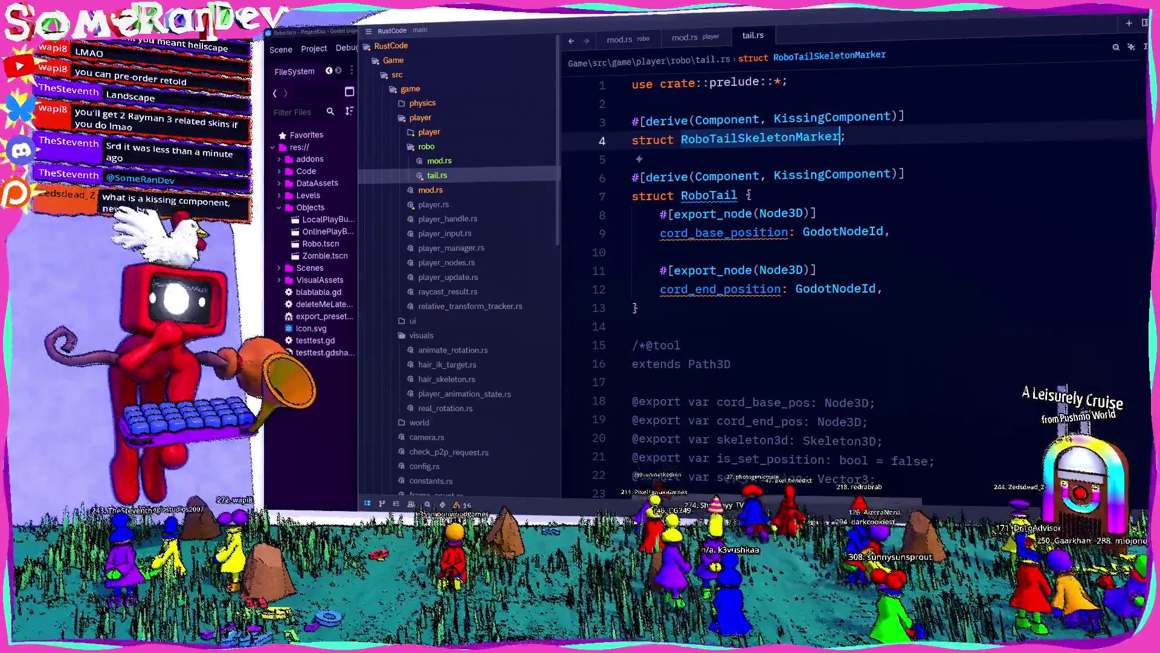
key(alt+Tab)
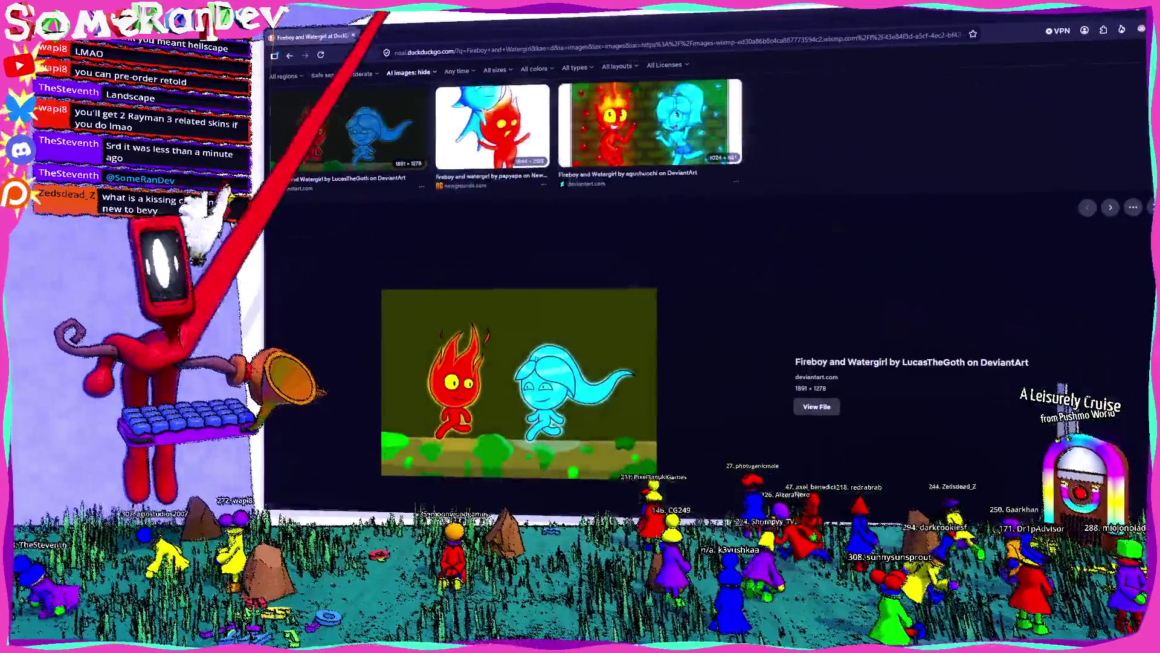
Search 'bevy kisssing godot' and follow the docs to the Codeberg repository
key(ctrl+t)
text(bevy kisssing godot)
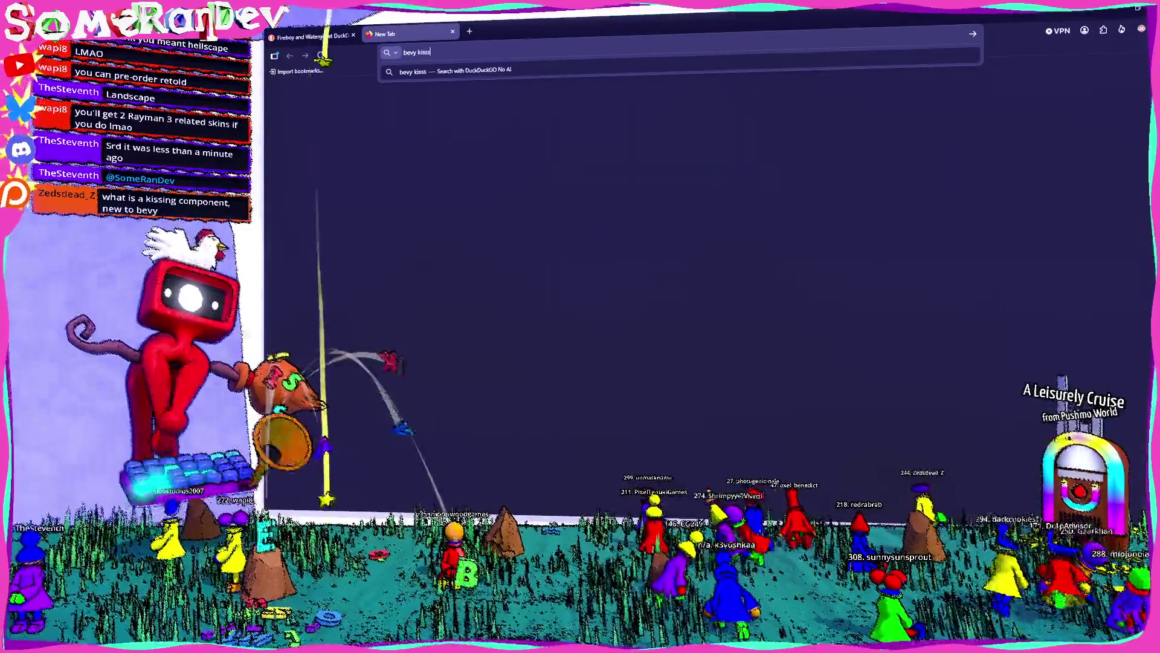
key(Return)
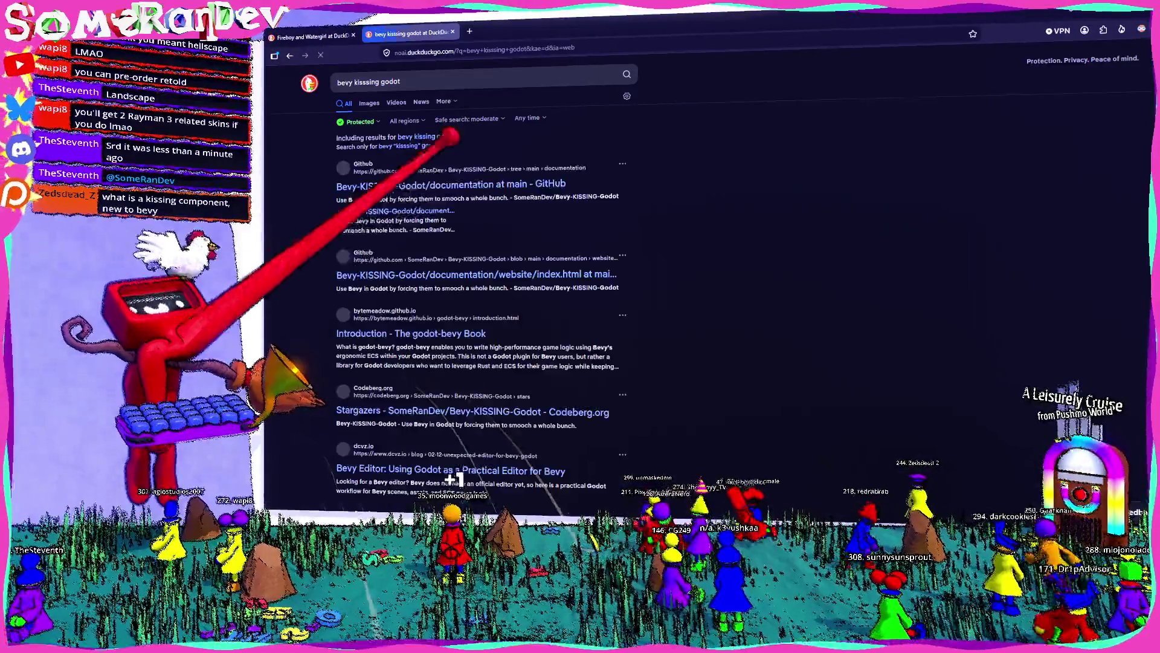
click(429, 163)
click(444, 175)
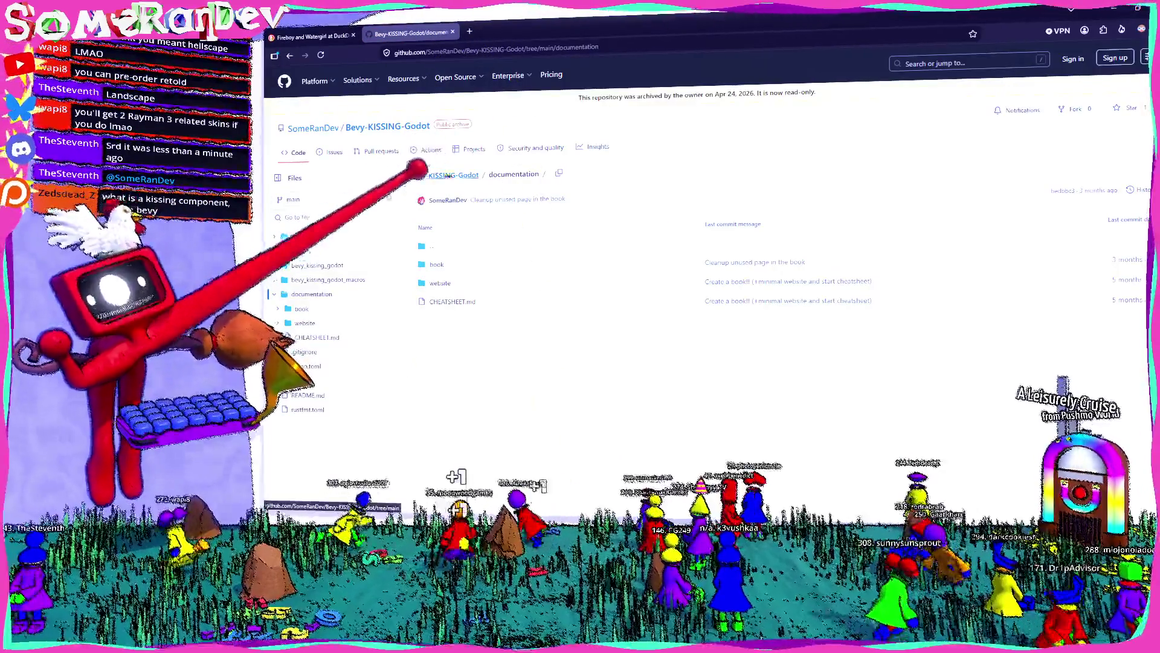
scroll(570, 357, down, 1)
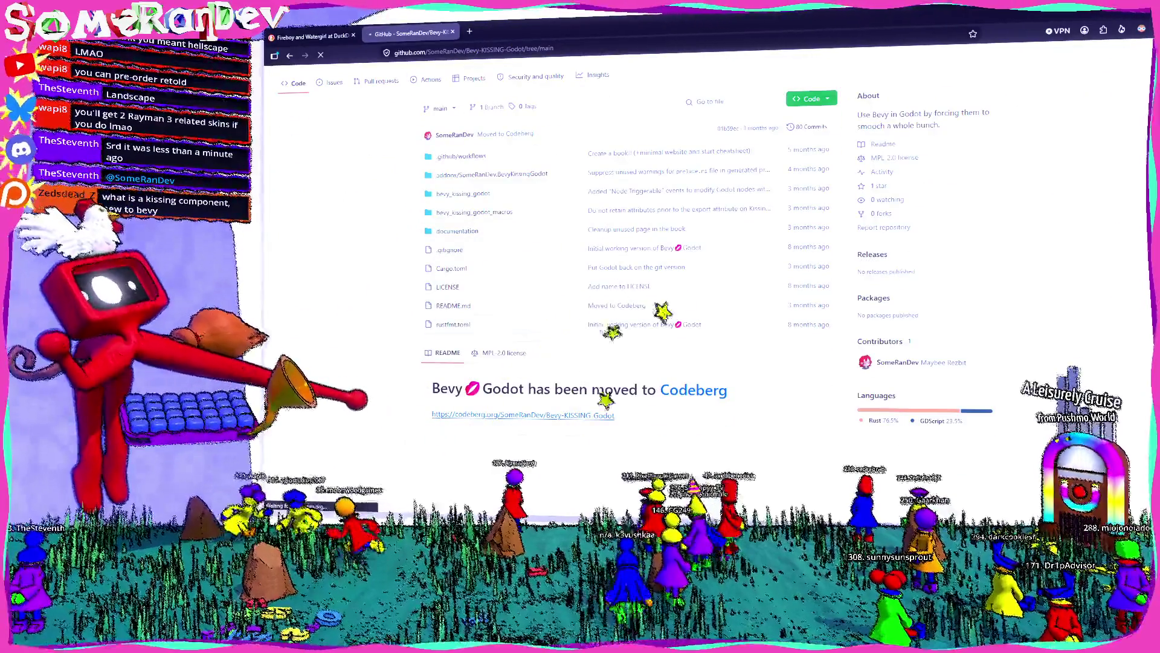
click(604, 414)
Switch Codeberg to a dark theme and read through the README
click(1141, 29)
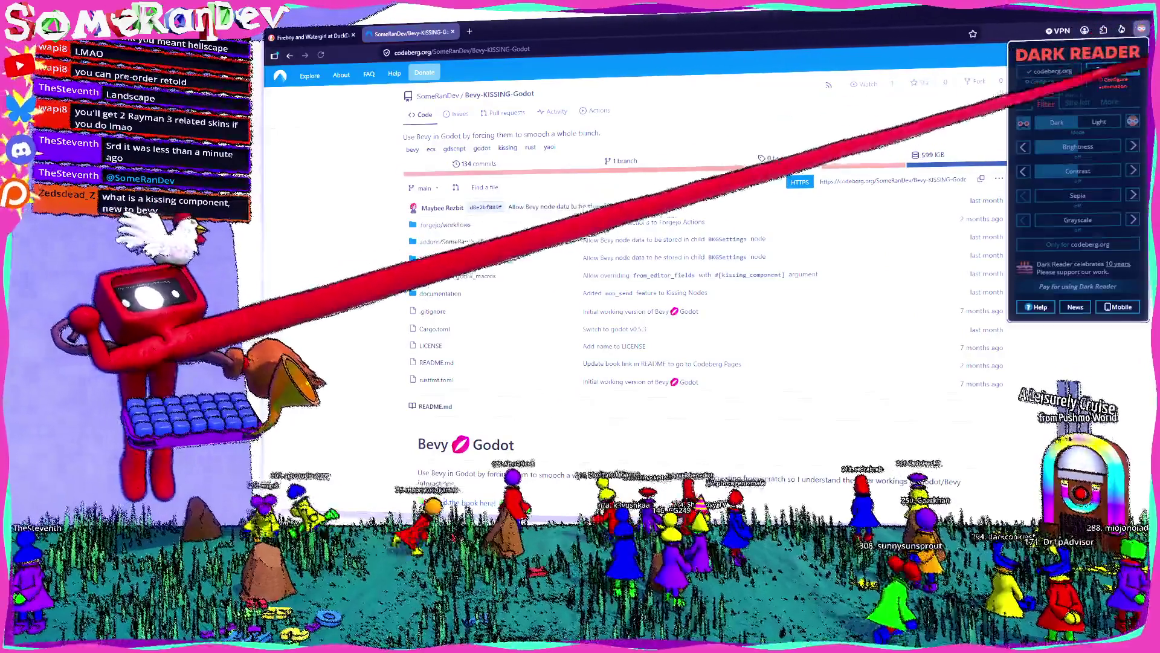
click(1053, 70)
click(329, 159)
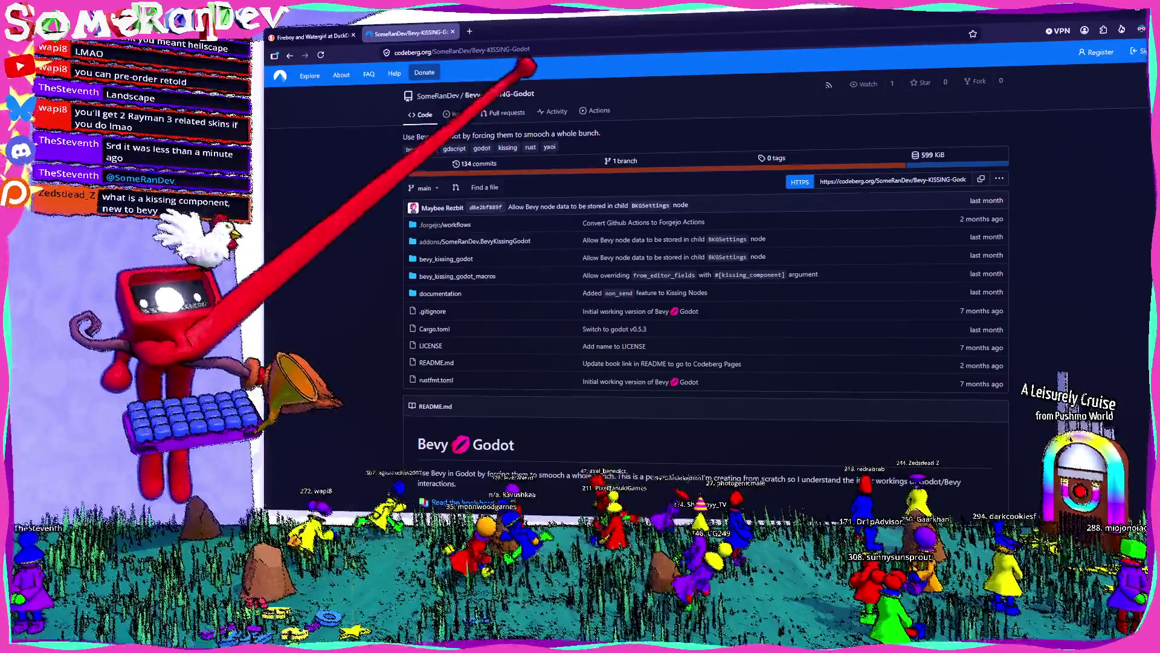
scroll(525, 109, down, 3)
mouse_move(418, 287)
mouse_down()
mouse_move(846, 281)
mouse_move(639, 285)
mouse_up()
click(453, 385)
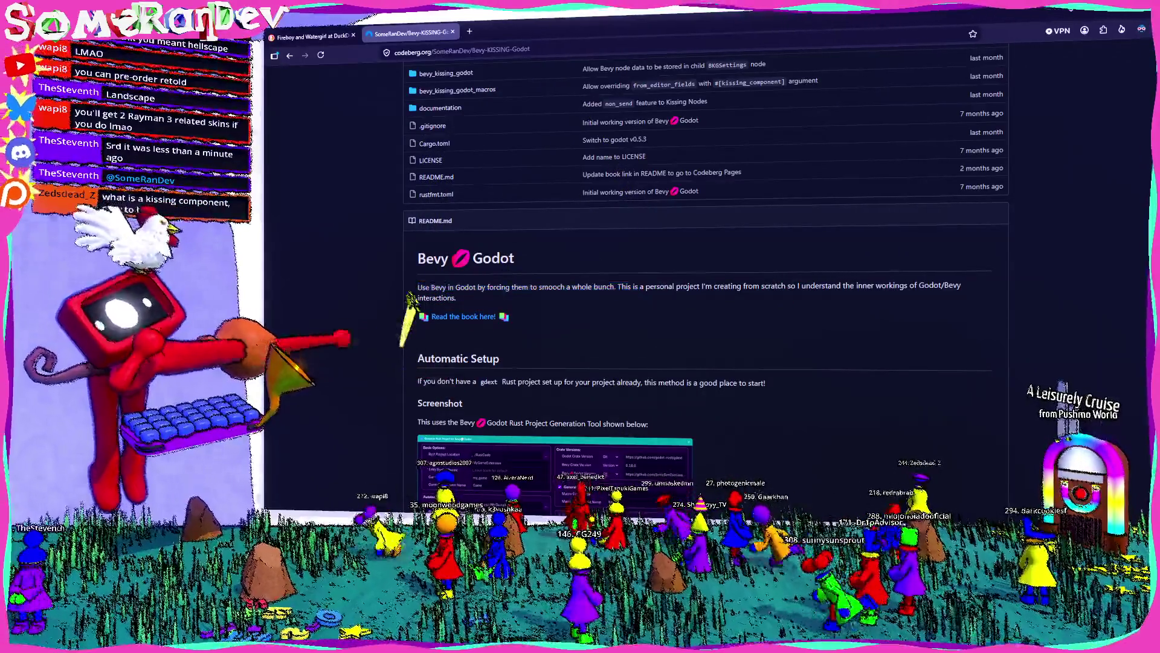
scroll(459, 302, down, 3)
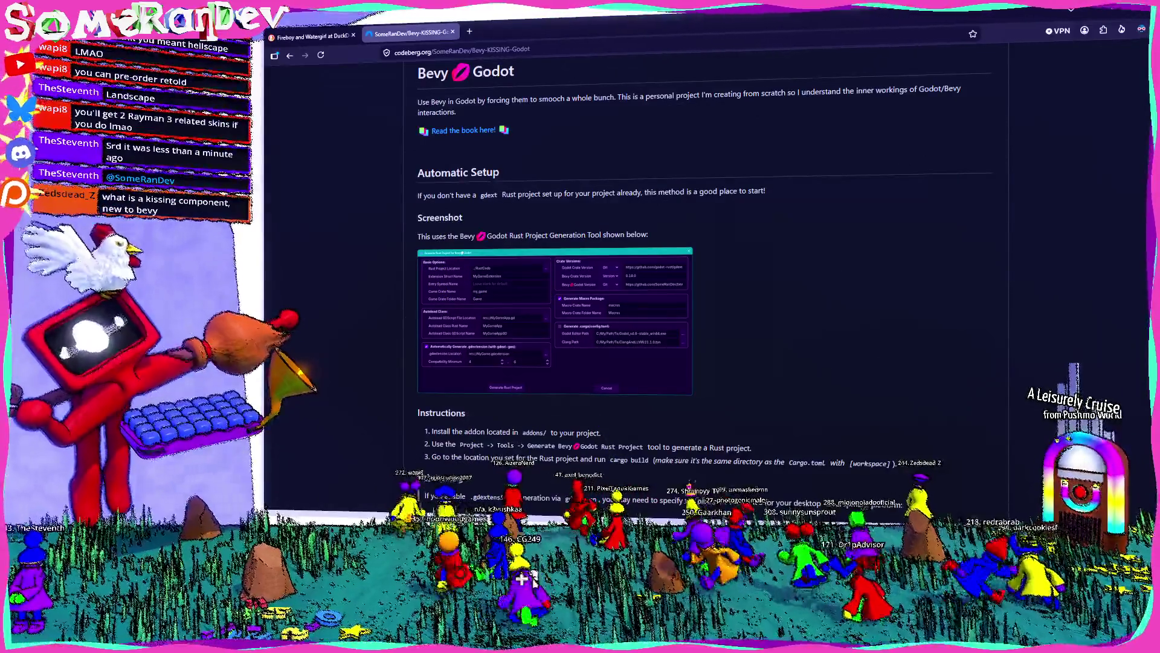
key(alt+Tab)
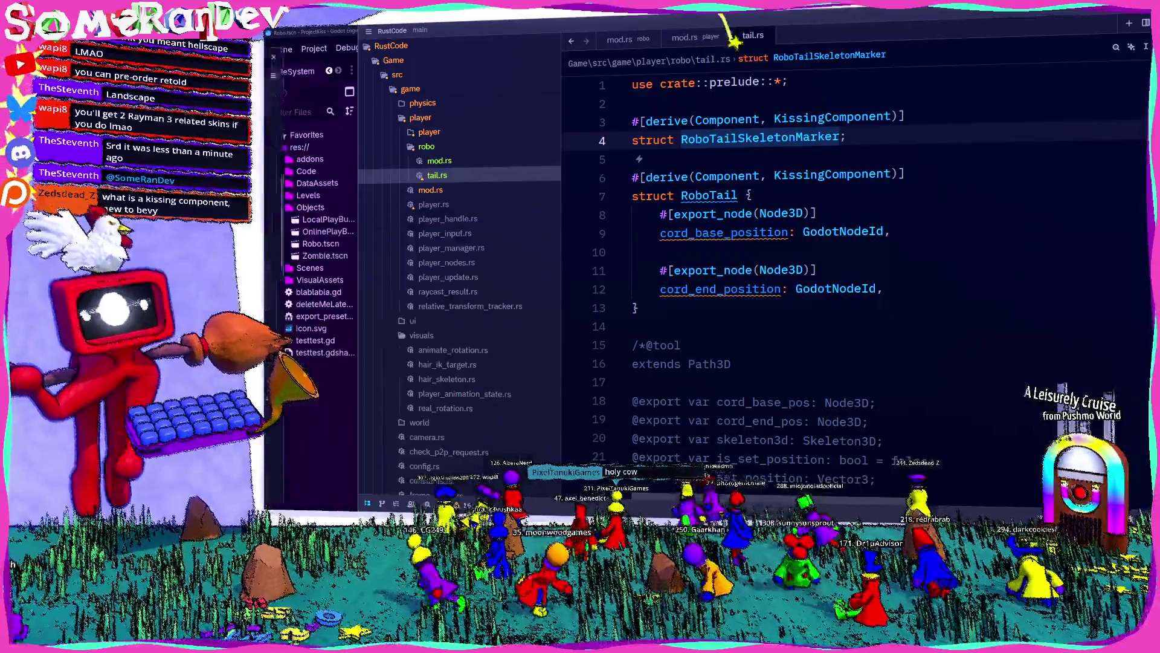
Inspect Component, KissingComponent and skeleton3d occurrences in tail.rs
double_click(727, 120)
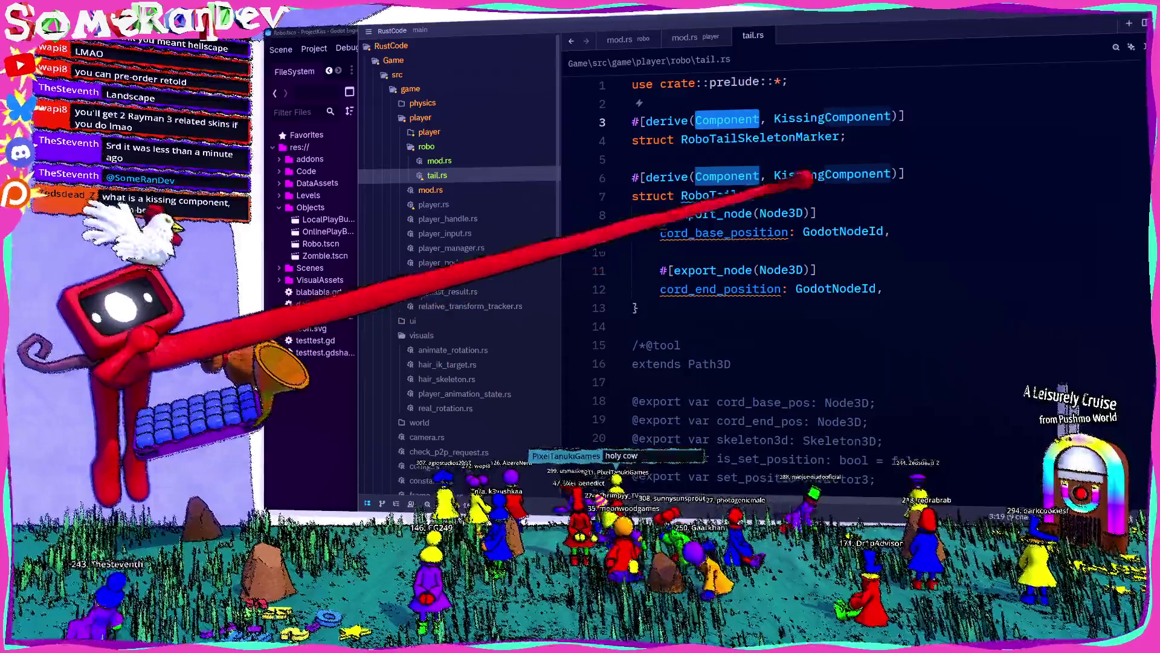
key(Escape)
double_click(831, 117)
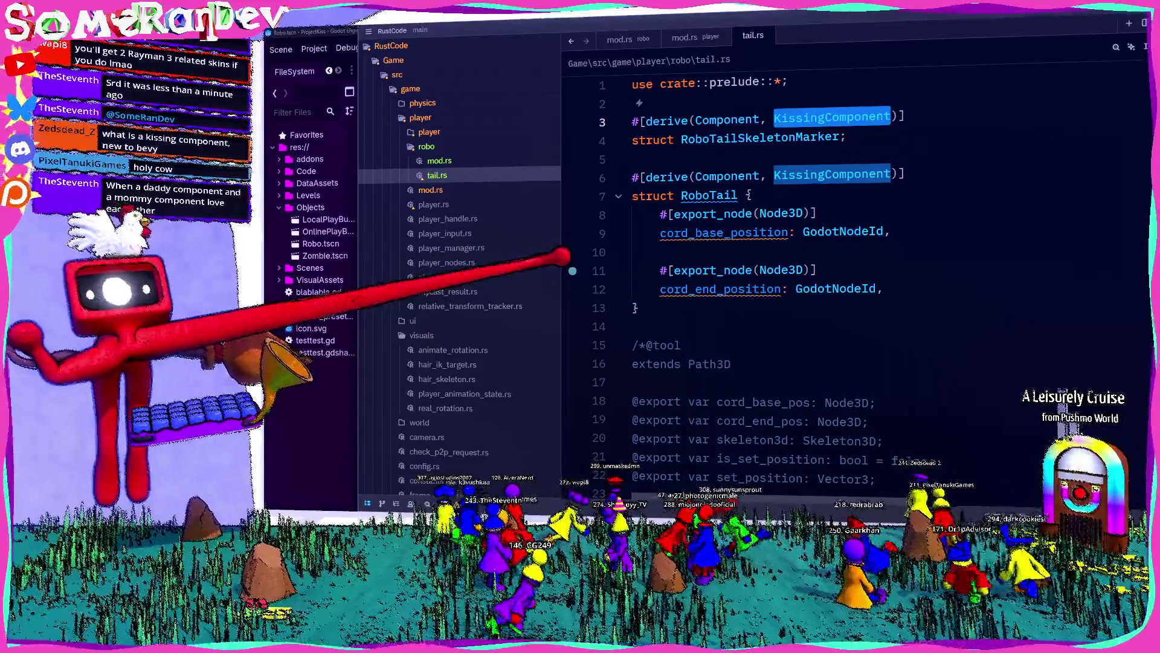
click(695, 160)
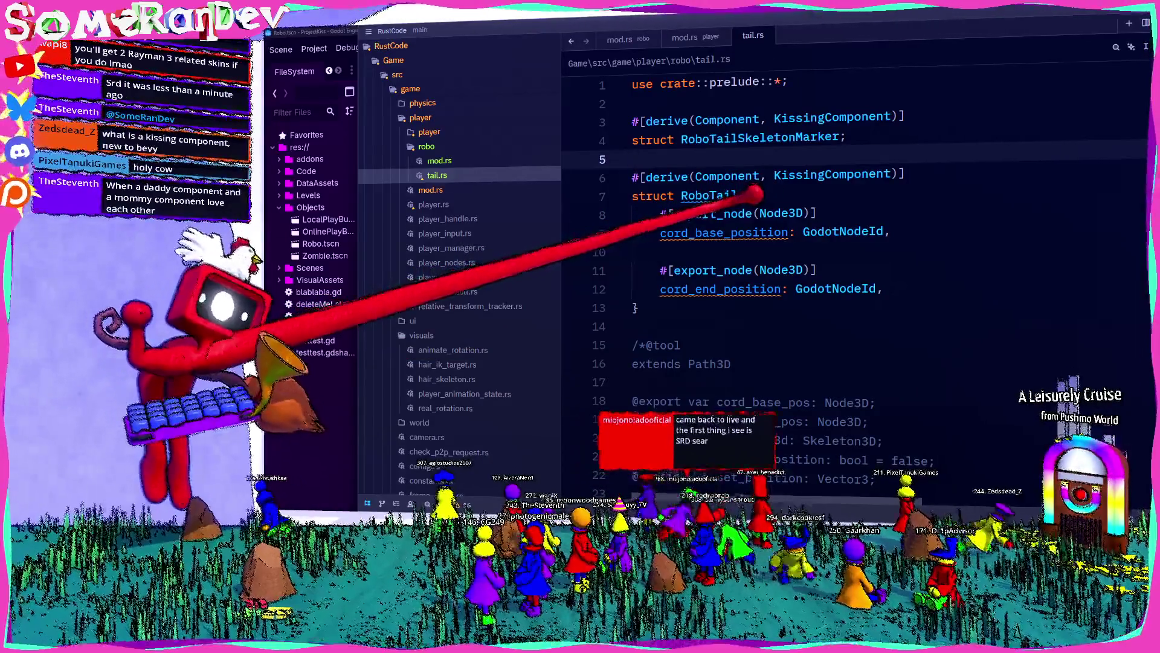
mouse_move(710, 214)
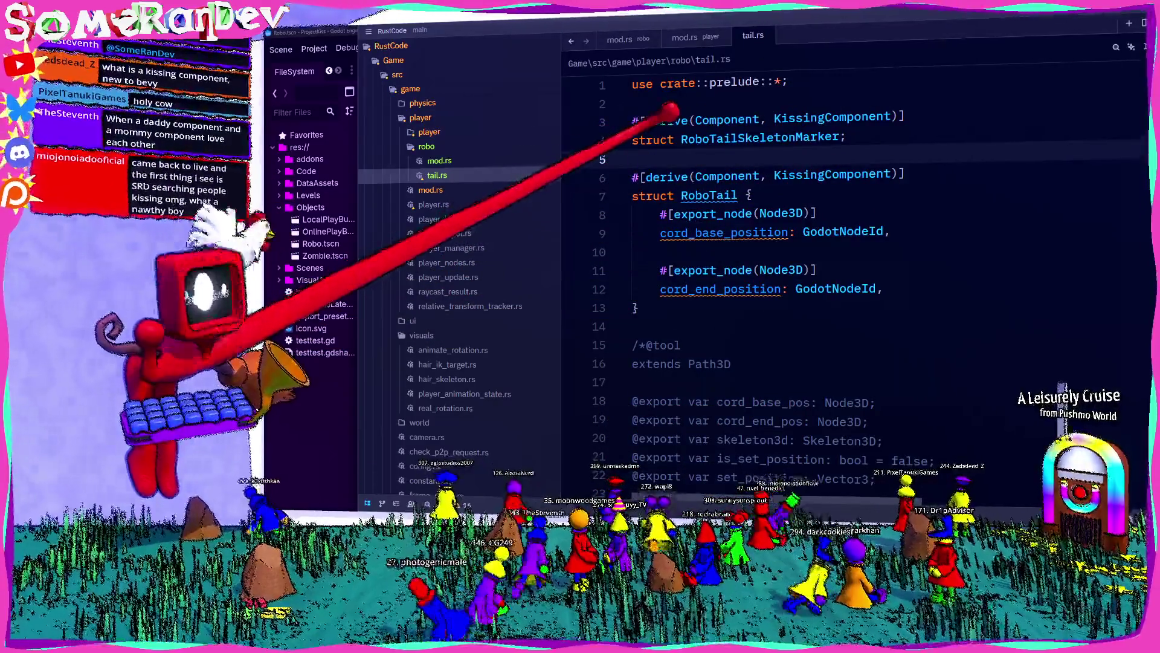
mouse_move(653, 140)
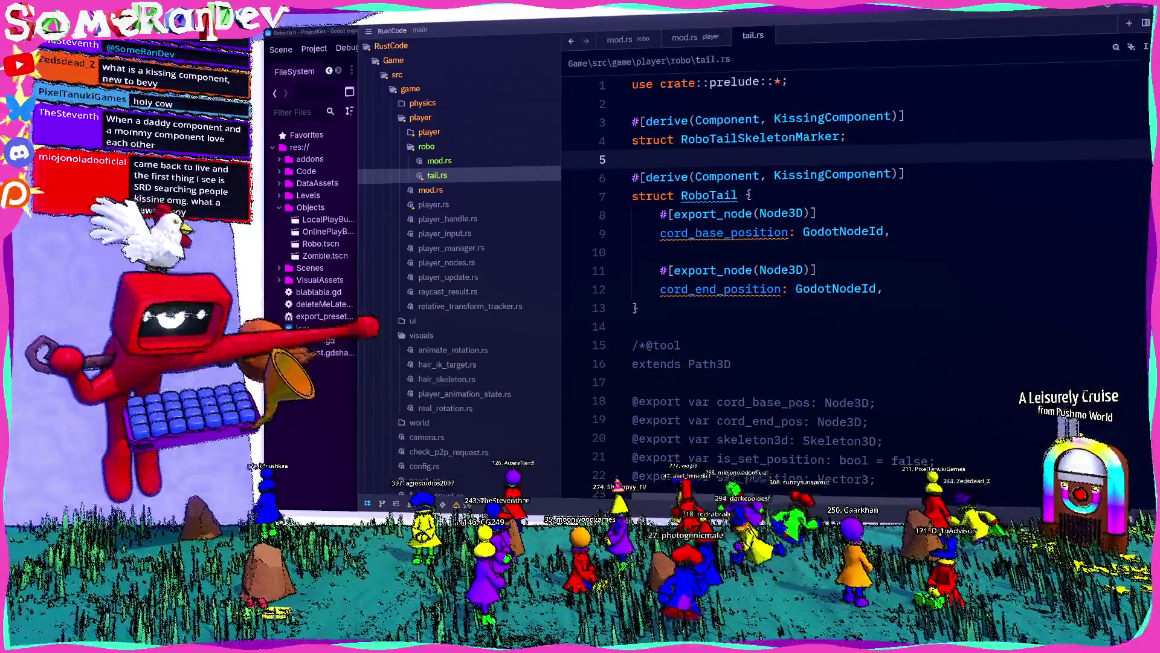
click(638, 307)
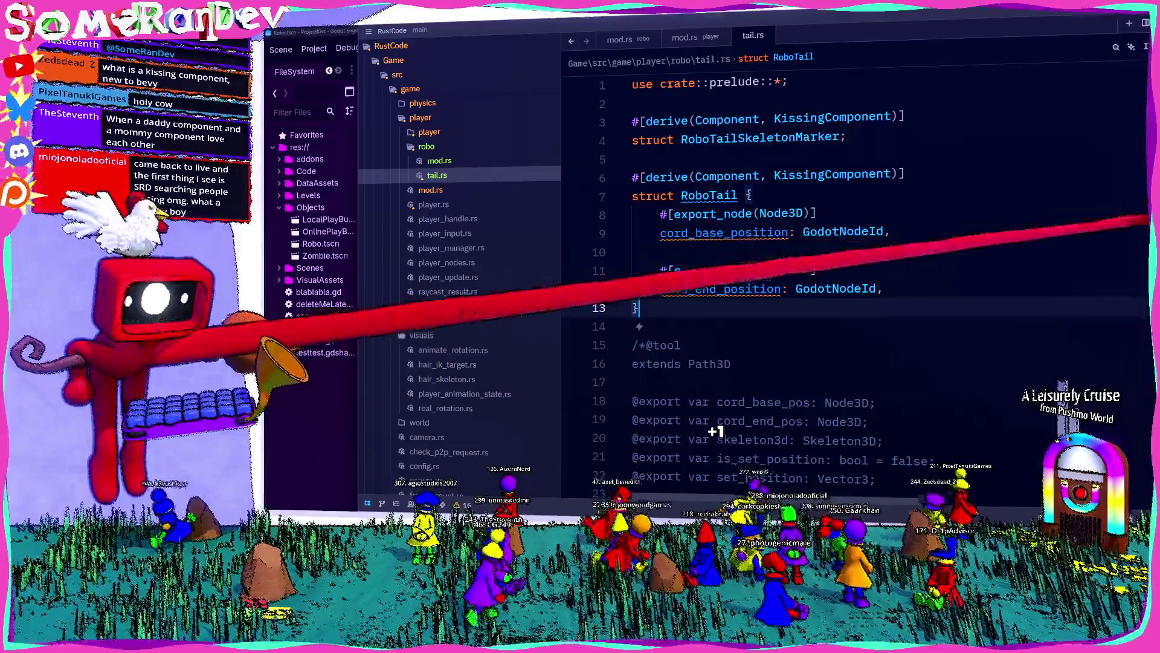
scroll(846, 272, down, 3)
double_click(753, 270)
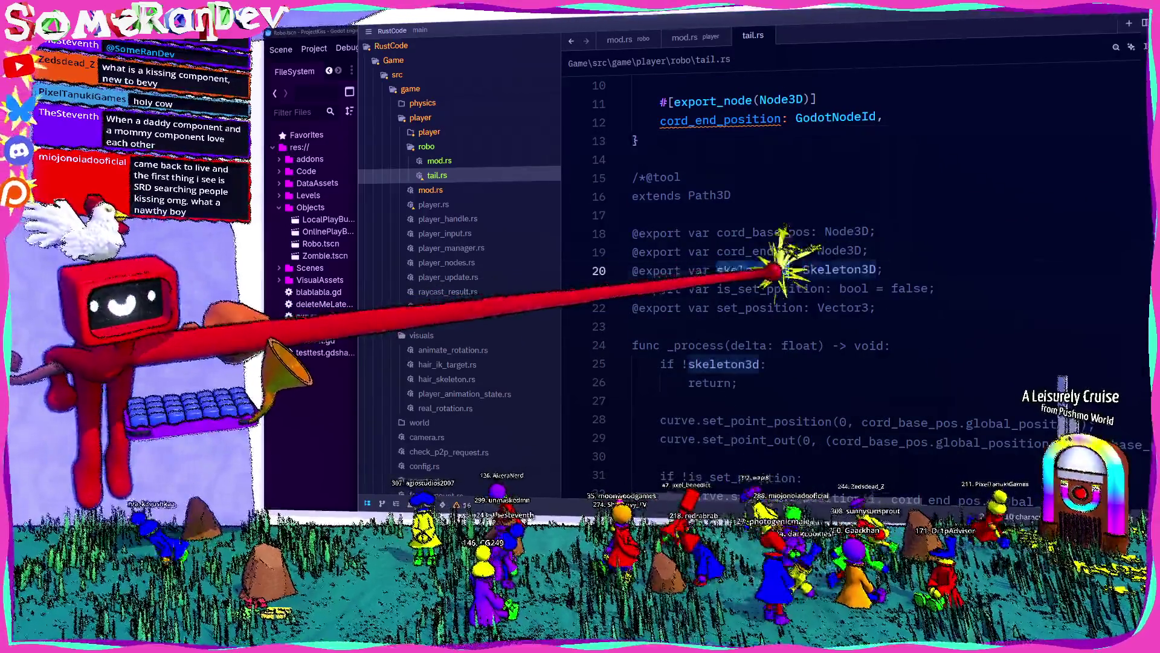
scroll(813, 269, up, 3)
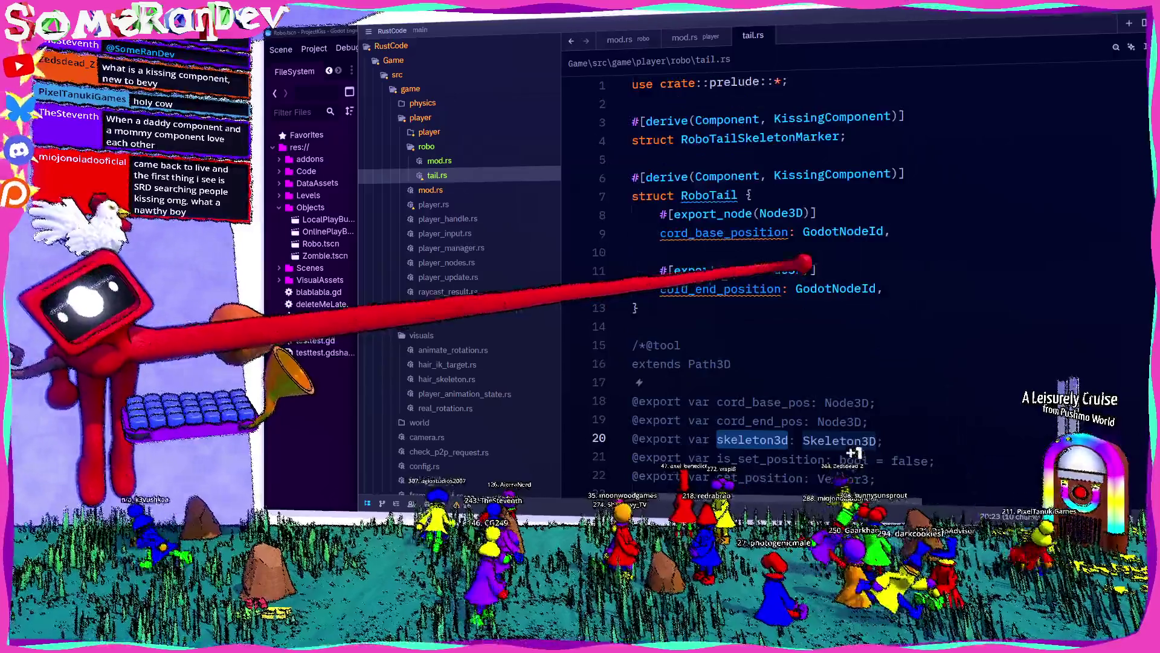
Open two blank lines below the RoboTailSkeletonMarker declaration
click(779, 159)
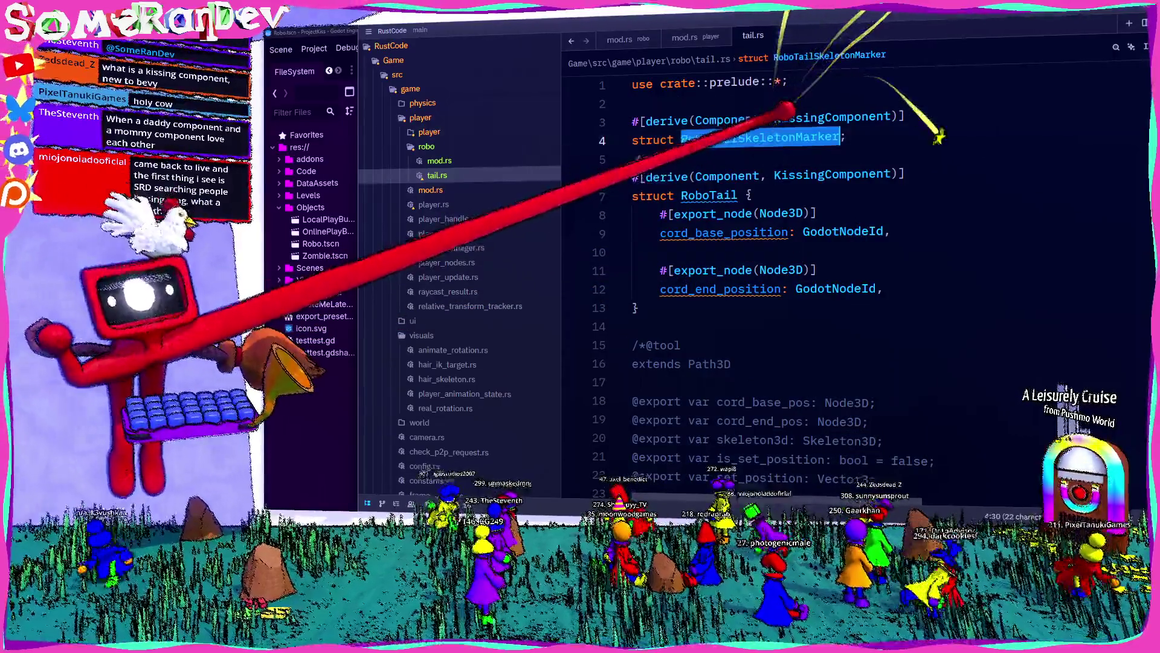
scroll(813, 269, down, 1)
double_click(709, 140)
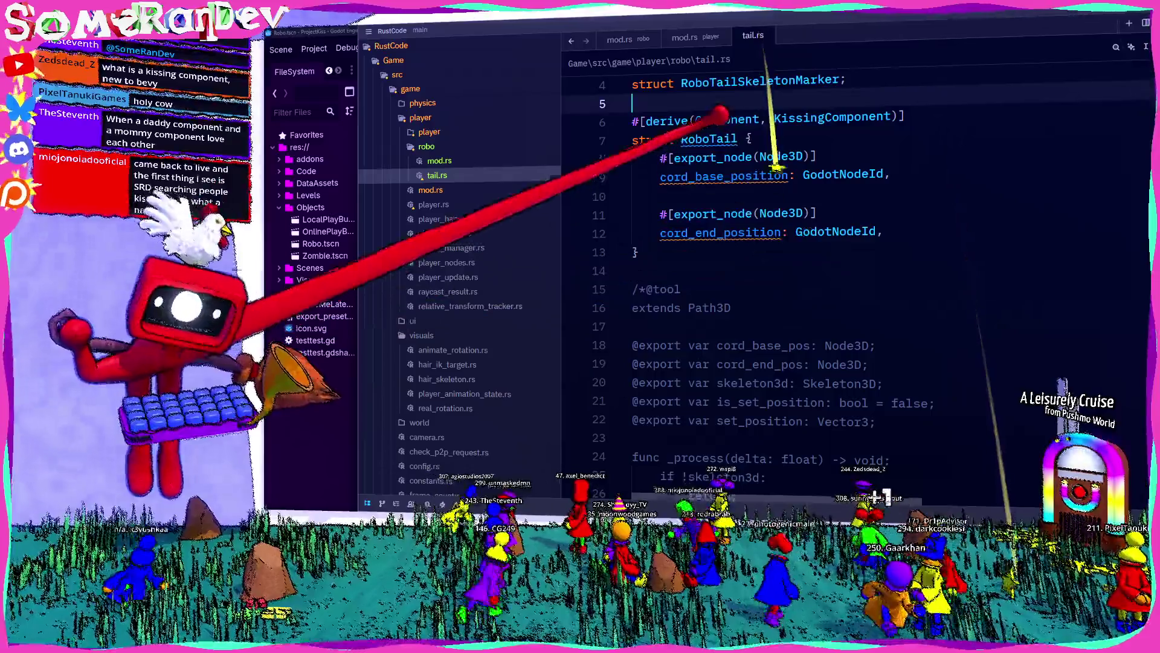
click(710, 79)
key(End)
key(Return)
key(Return)
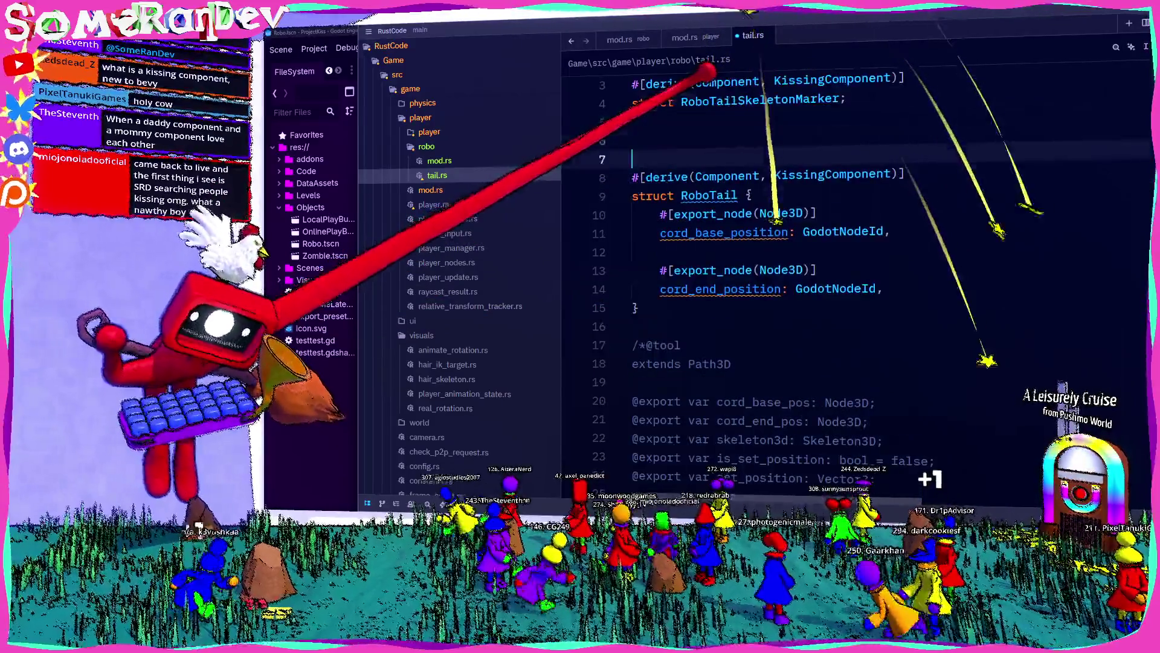
Add a RoboTailPathMarker unit struct with the #[derive(Component, KissingComponent)] line pasted above it
text(struct )
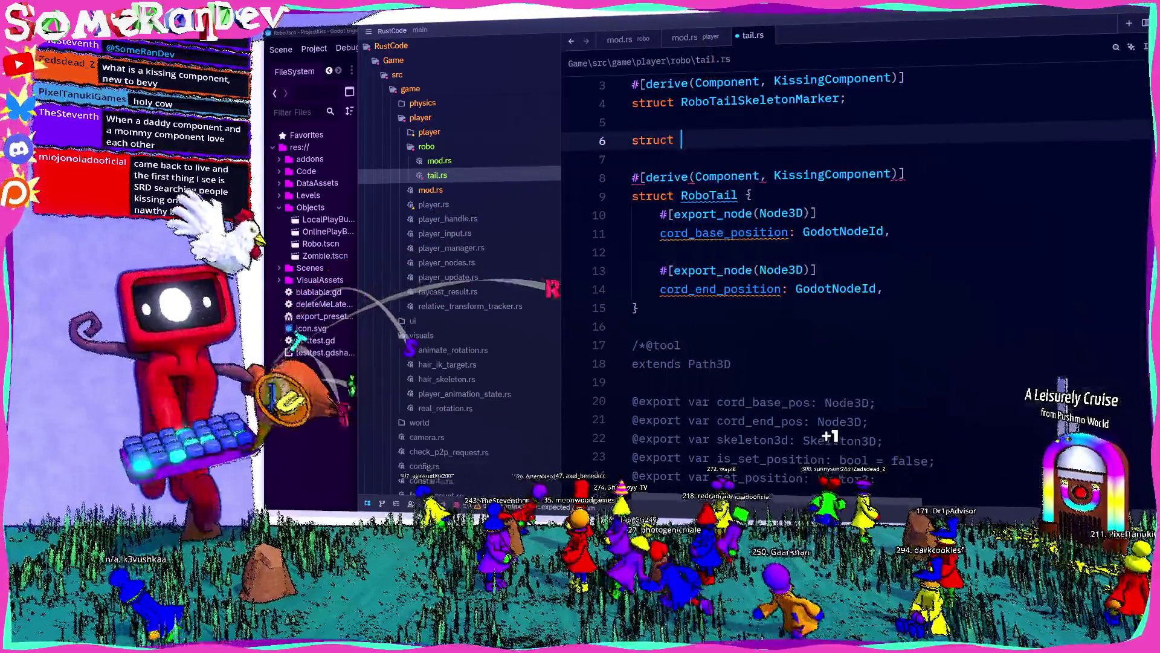
text(RoboTailPath;)
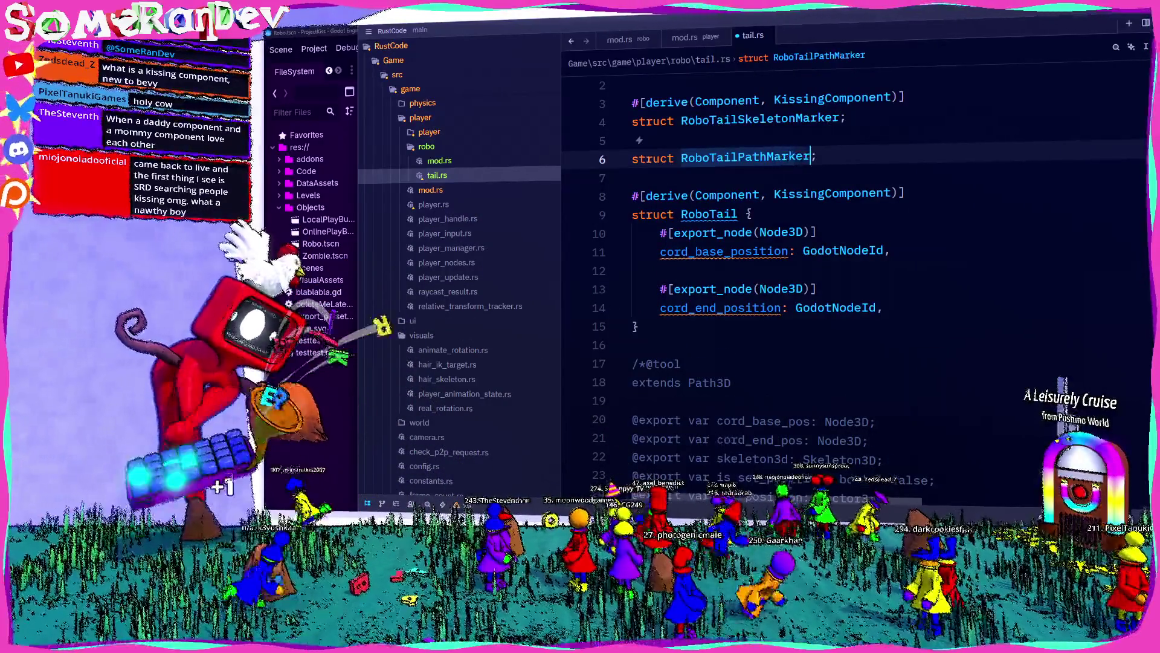
key(ctrl+shift+Return)
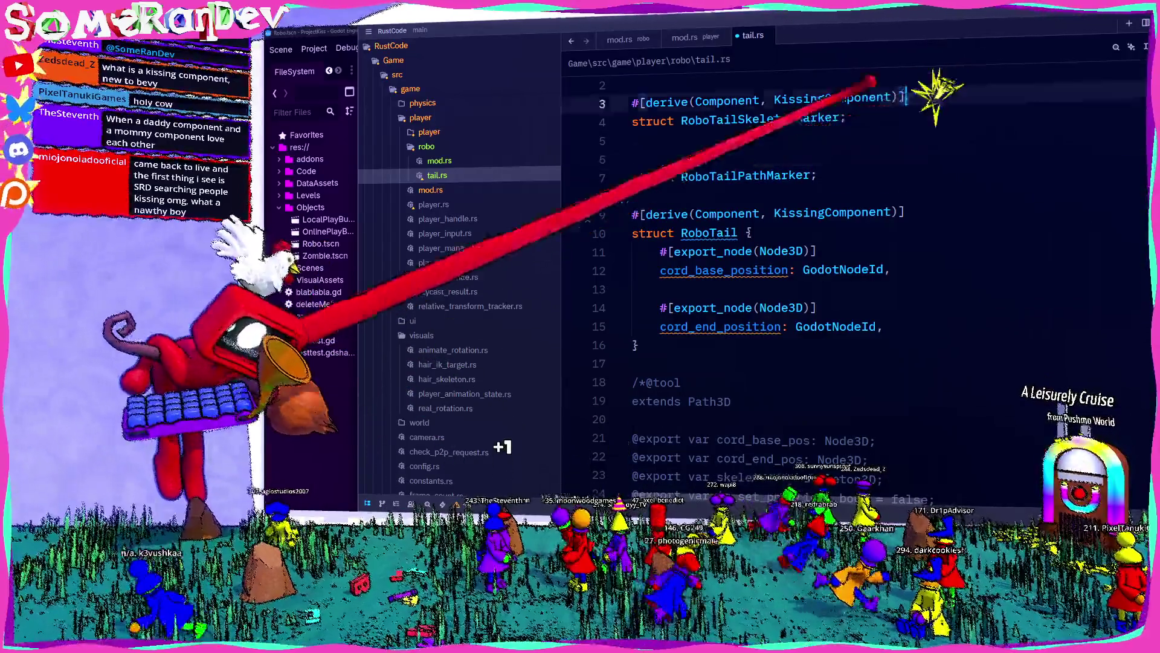
click(604, 121)
click(689, 177)
text(#[derive(Component, KissingComponent)])
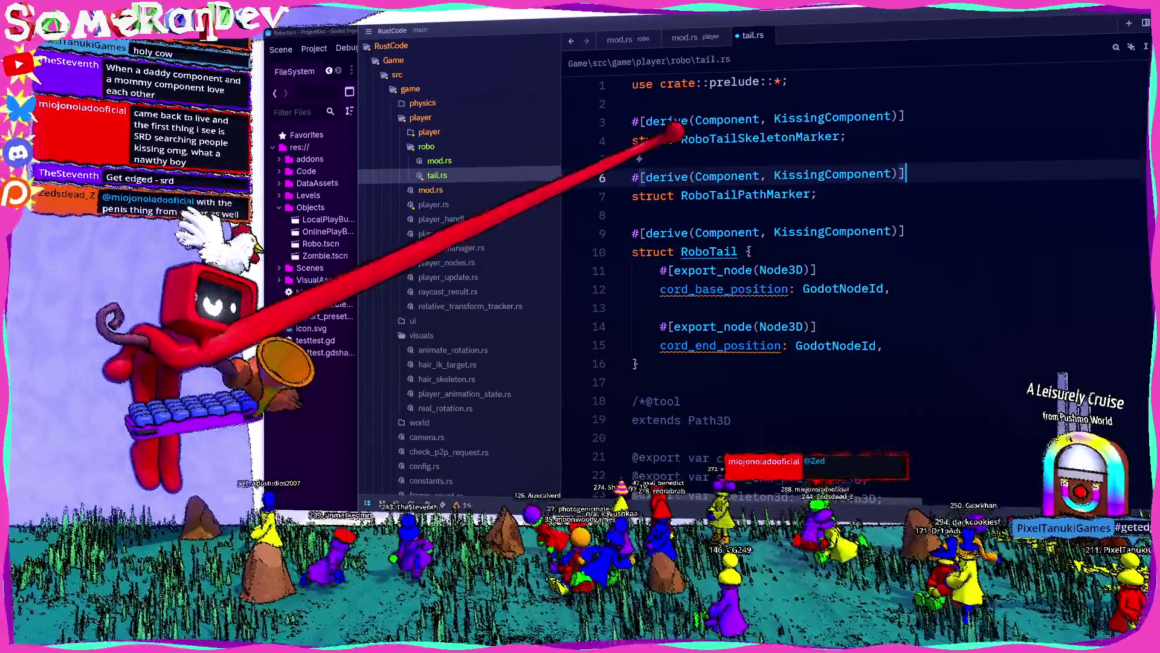
mouse_move(672, 139)
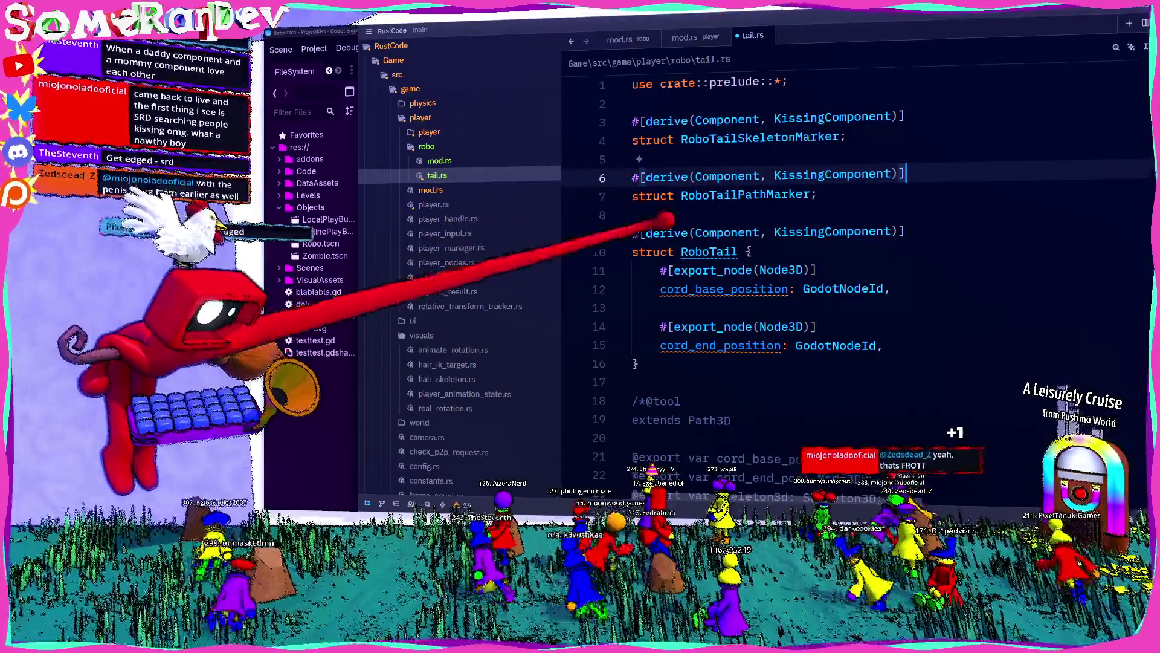
Add 'set_position: Option<Vector3>,' to RoboTail after cord_end_position, modelled on the GDScript's is_set_position
scroll(707, 230, down, 2)
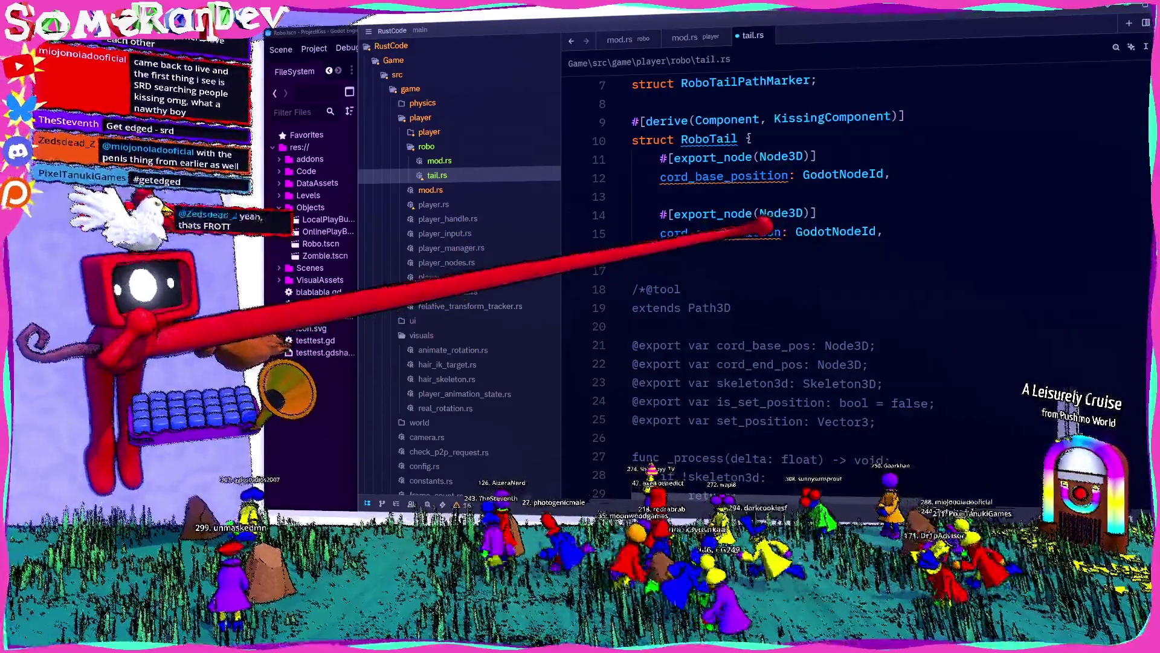
scroll(725, 233, up, 2)
scroll(783, 236, down, 3)
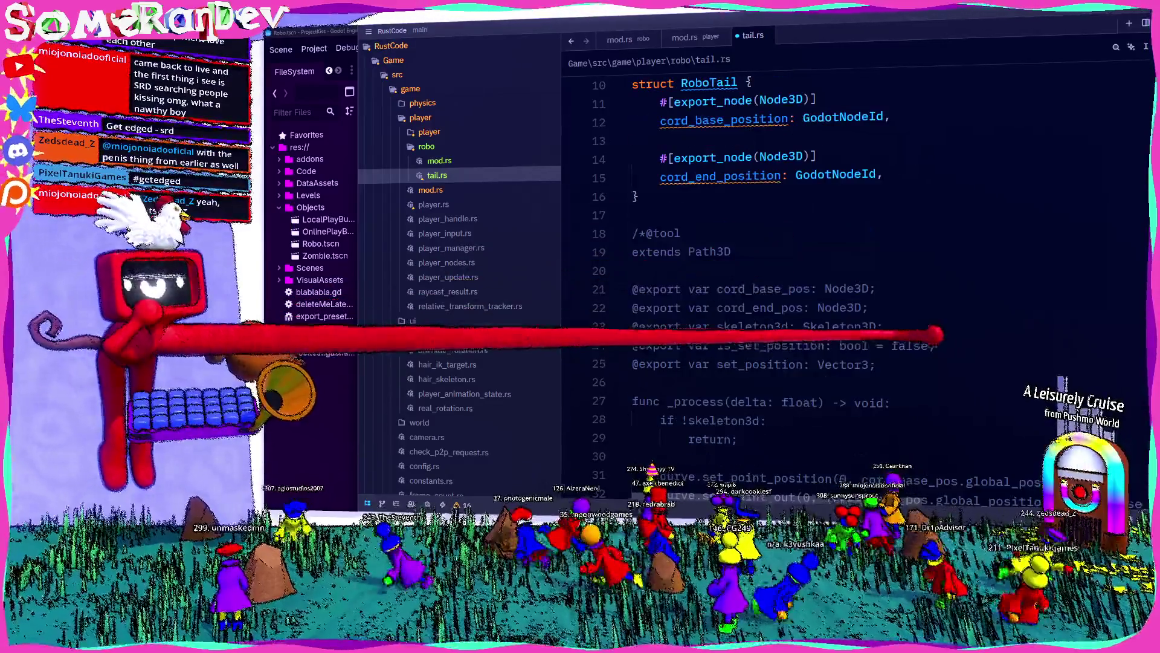
double_click(725, 345)
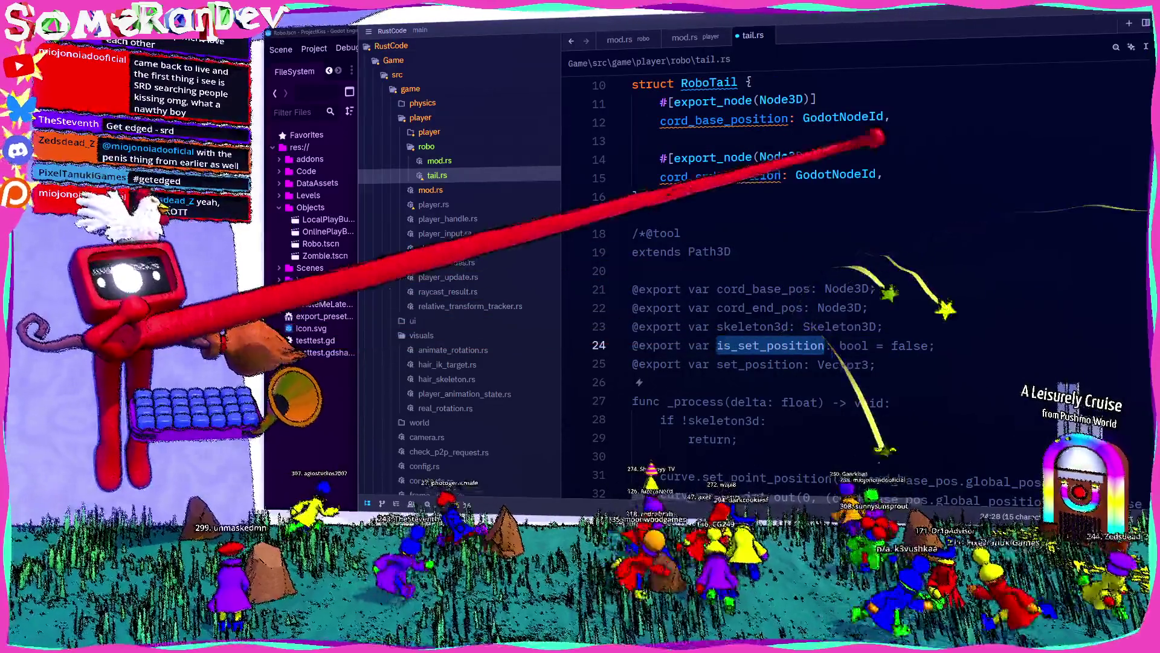
click(960, 172)
key(Return)
key(Return)
scroll(777, 259, down, 3)
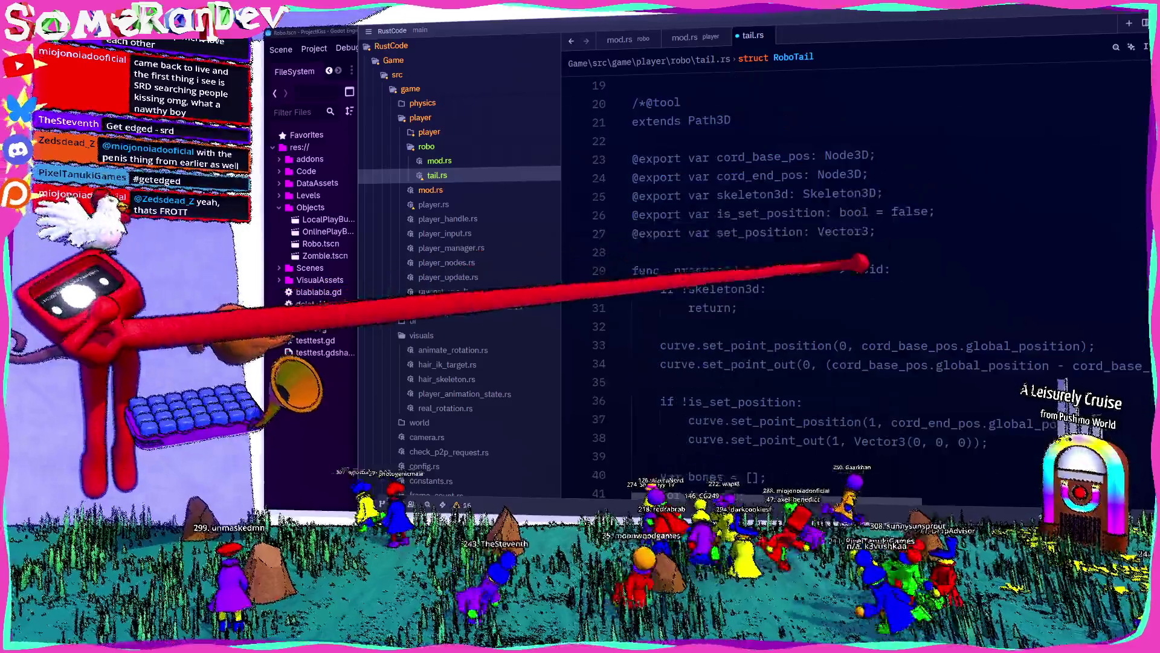
triple_click(865, 212)
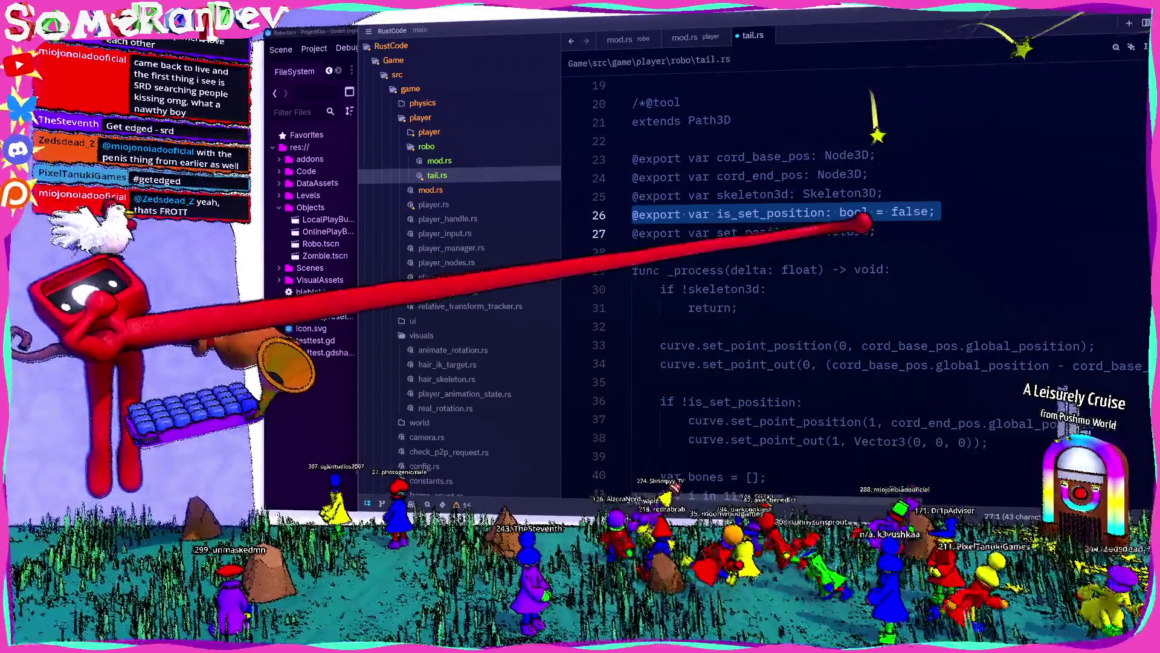
double_click(847, 232)
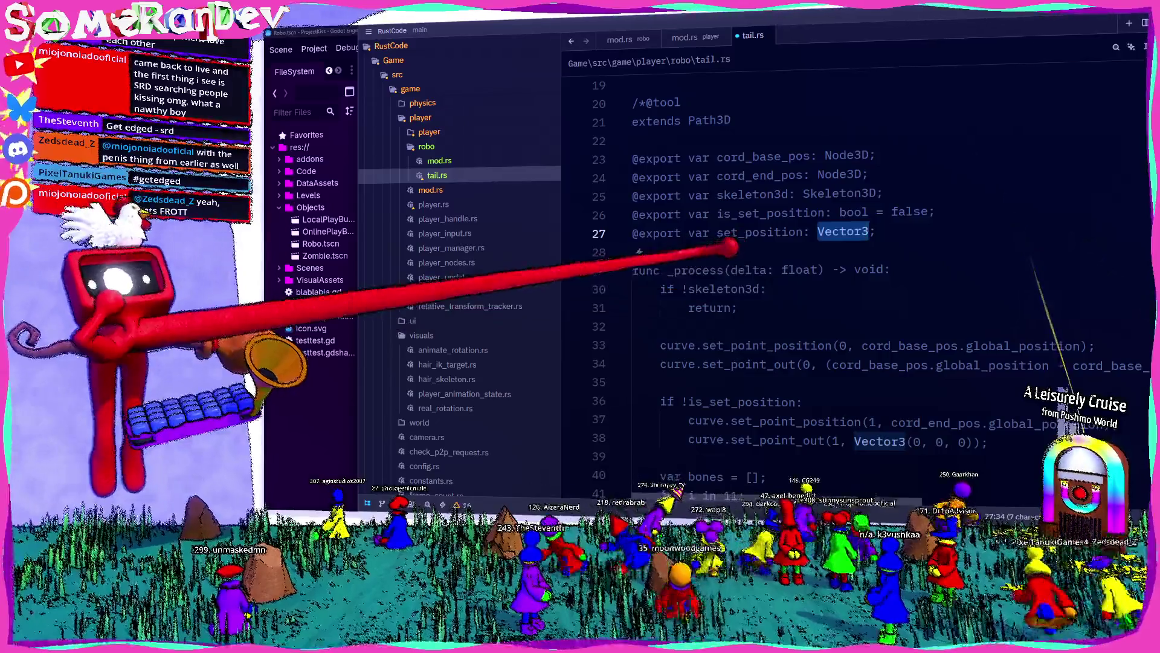
scroll(877, 254, up, 6)
click(689, 383)
scroll(846, 272, down, 4)
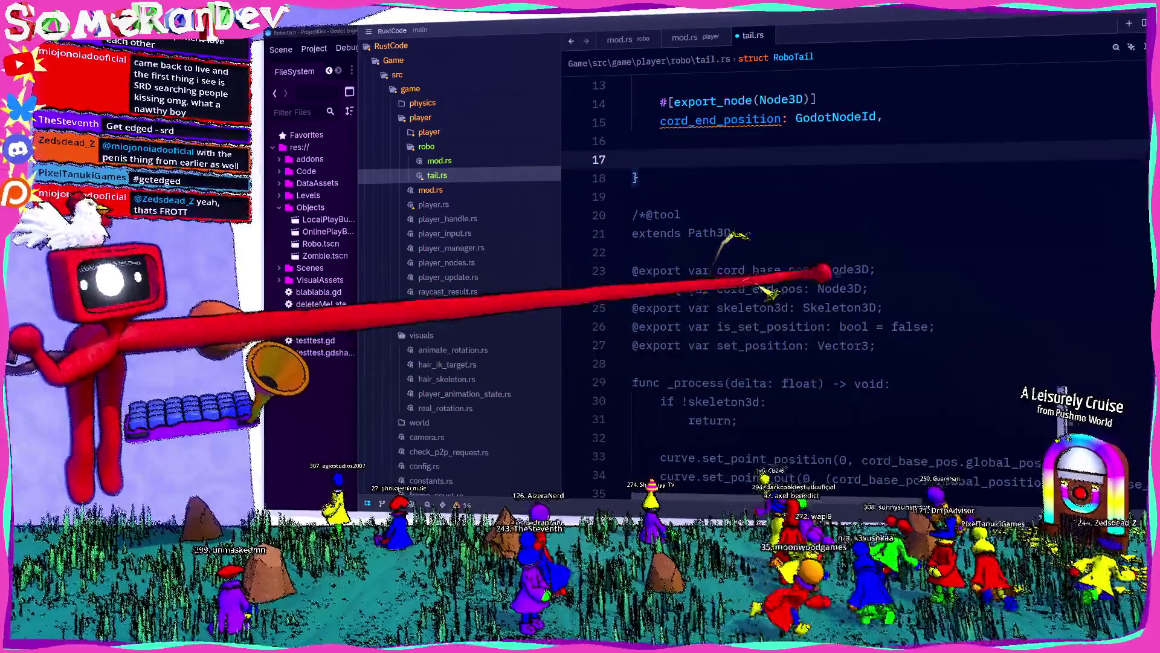
text(set_position: Option<Vect)
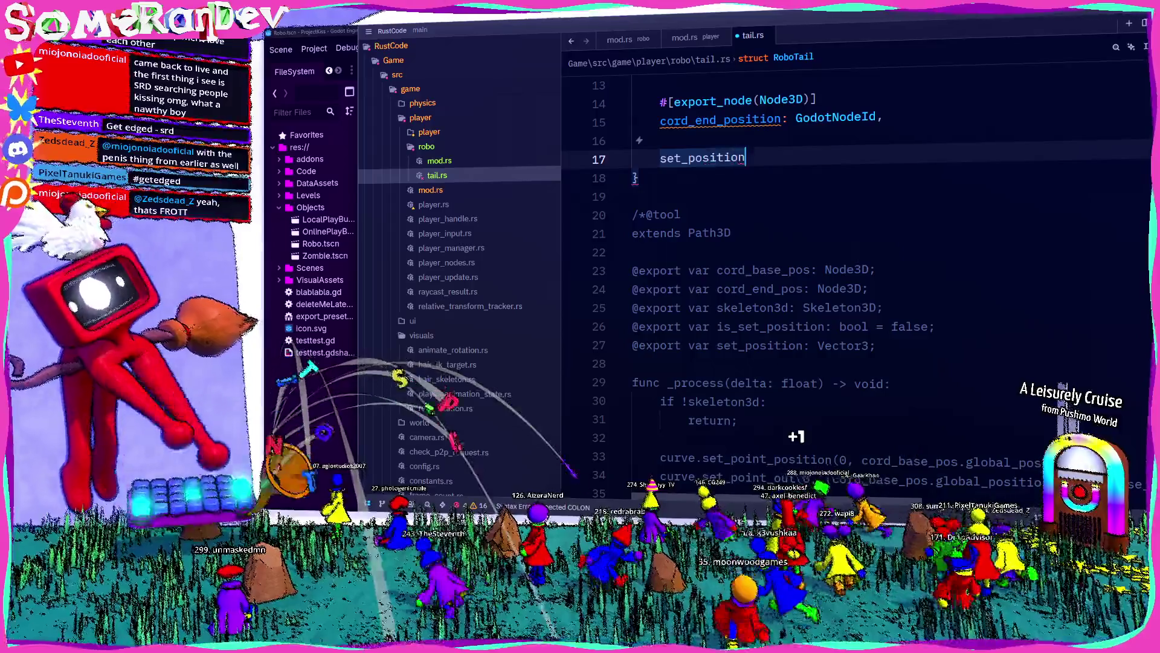
text(or3>,)
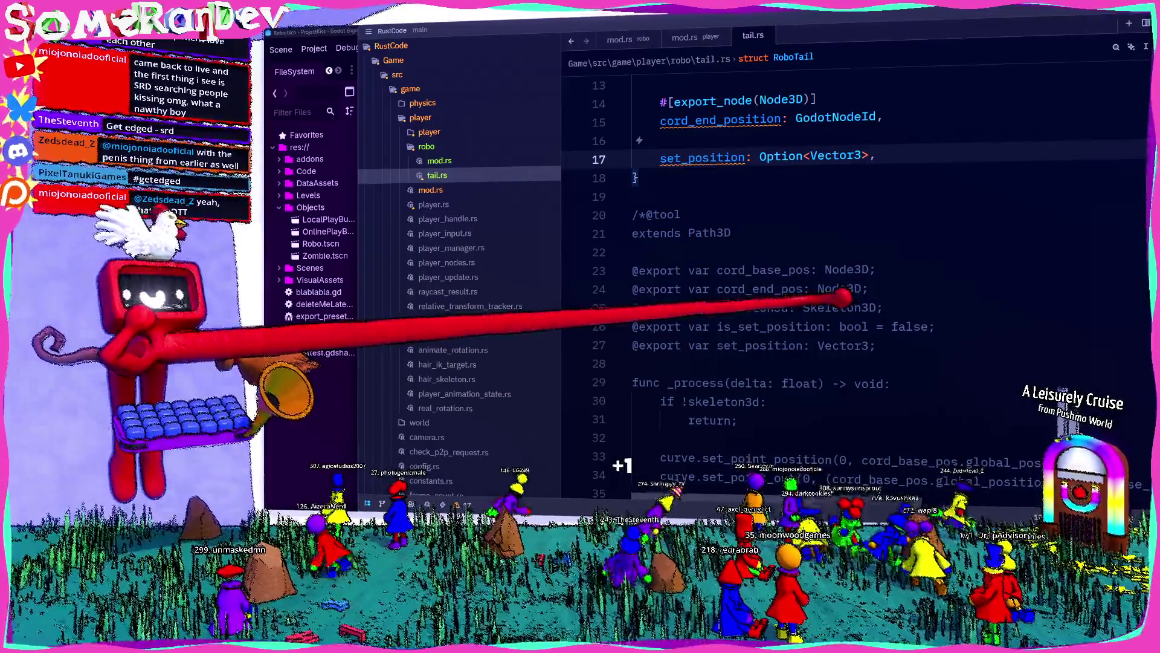
scroll(853, 284, down, 2)
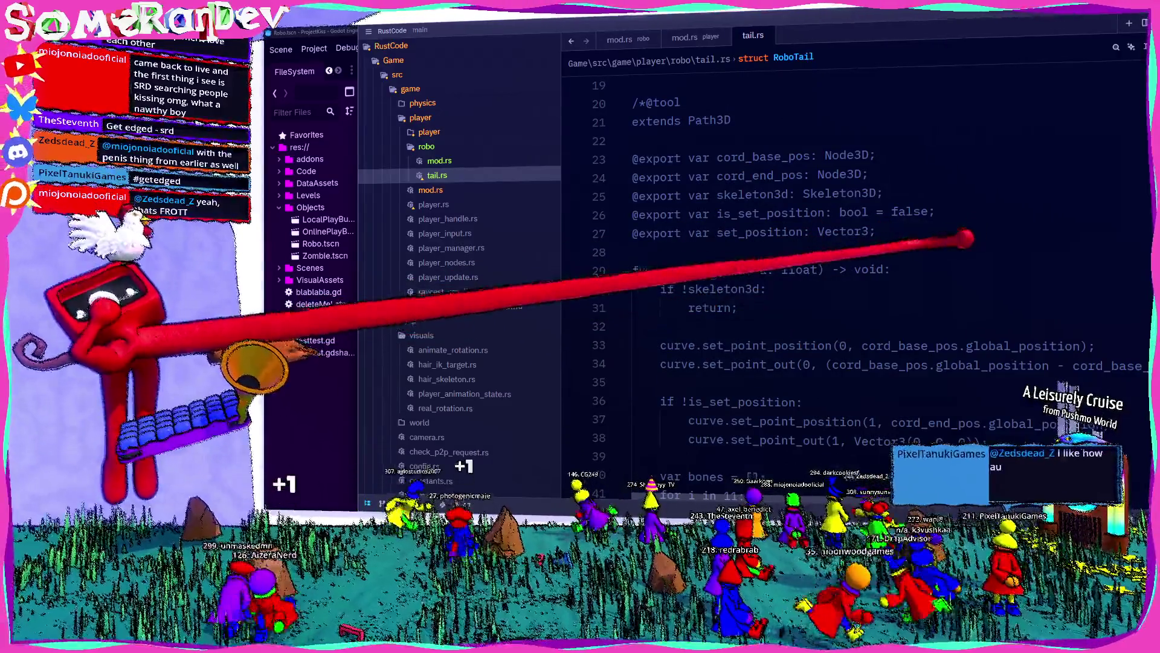
mouse_move(893, 227)
mouse_down()
mouse_move(635, 266)
mouse_move(607, 228)
mouse_up()
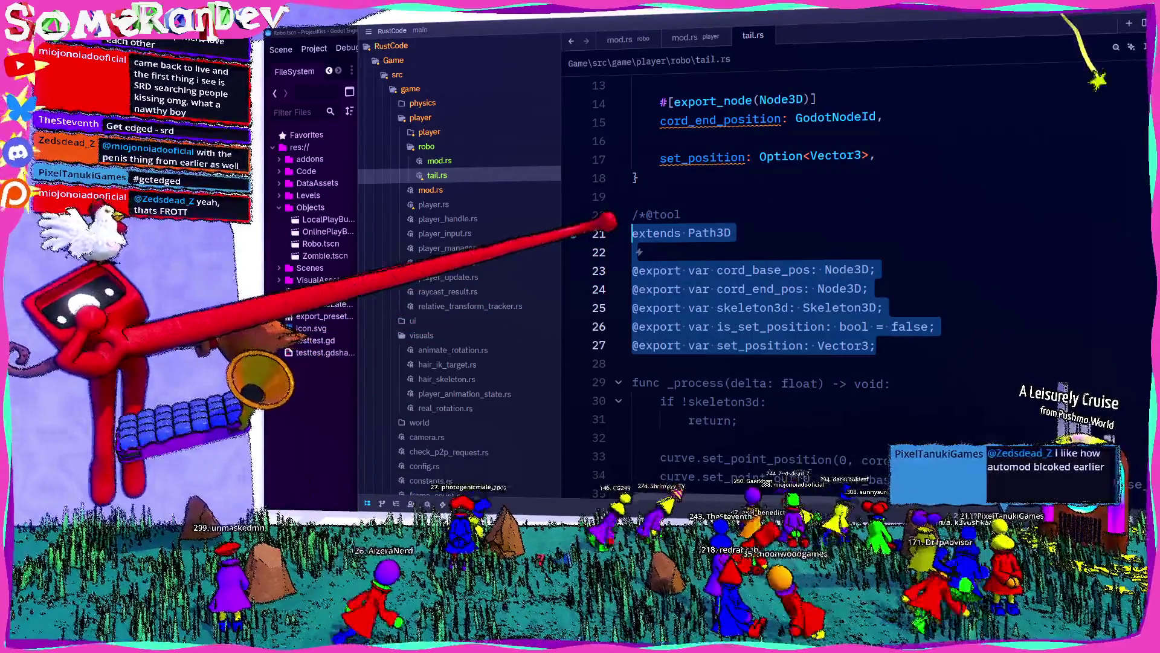
key(BackSpace)
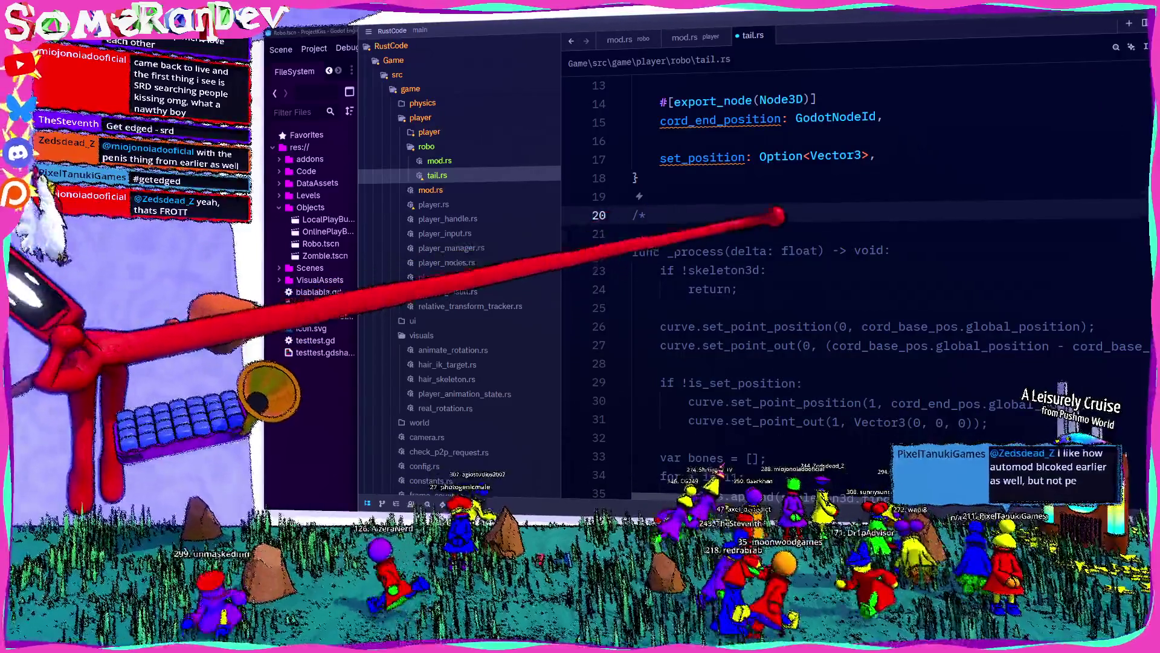
click(695, 193)
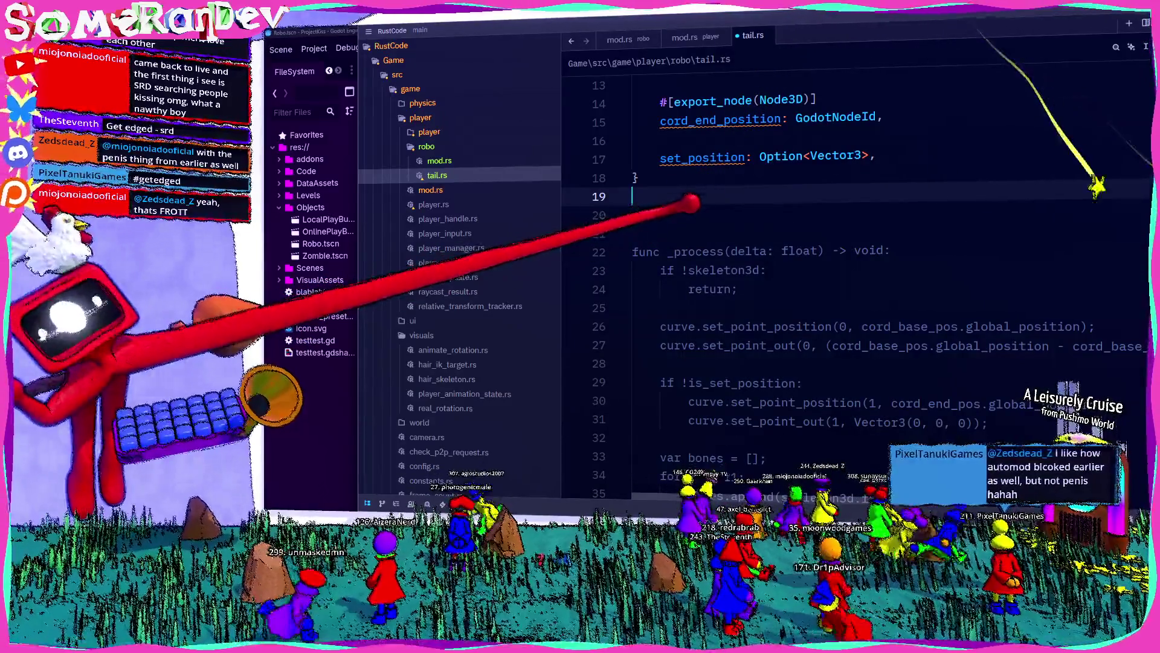
scroll(880, 264, up, 4)
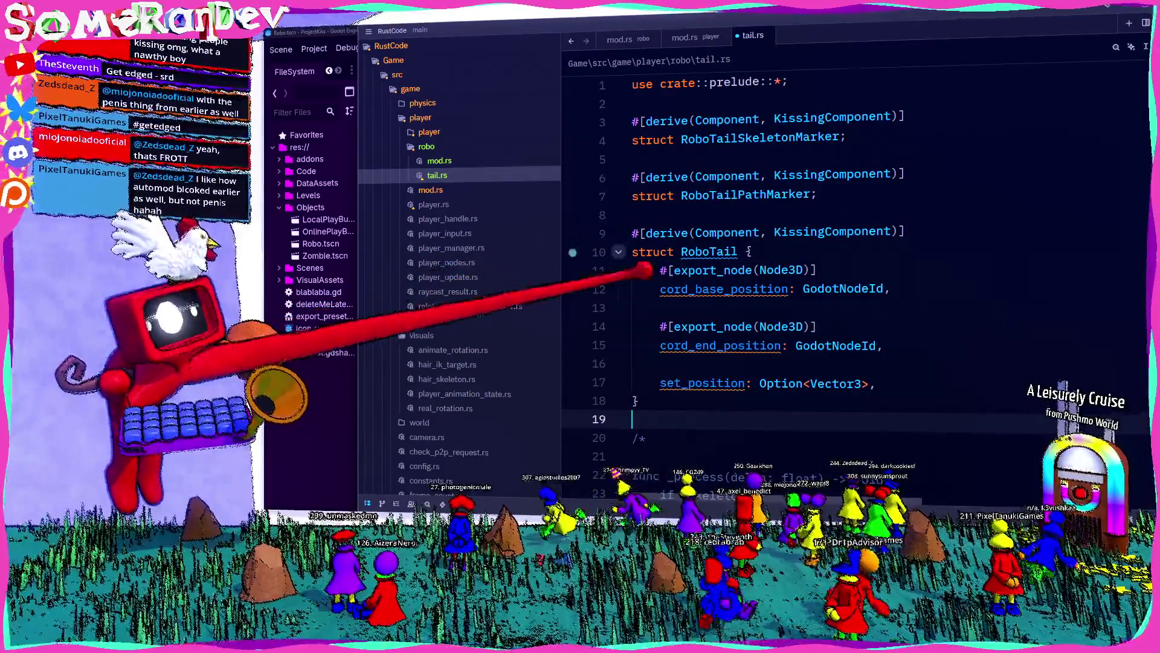
mouse_move(710, 233)
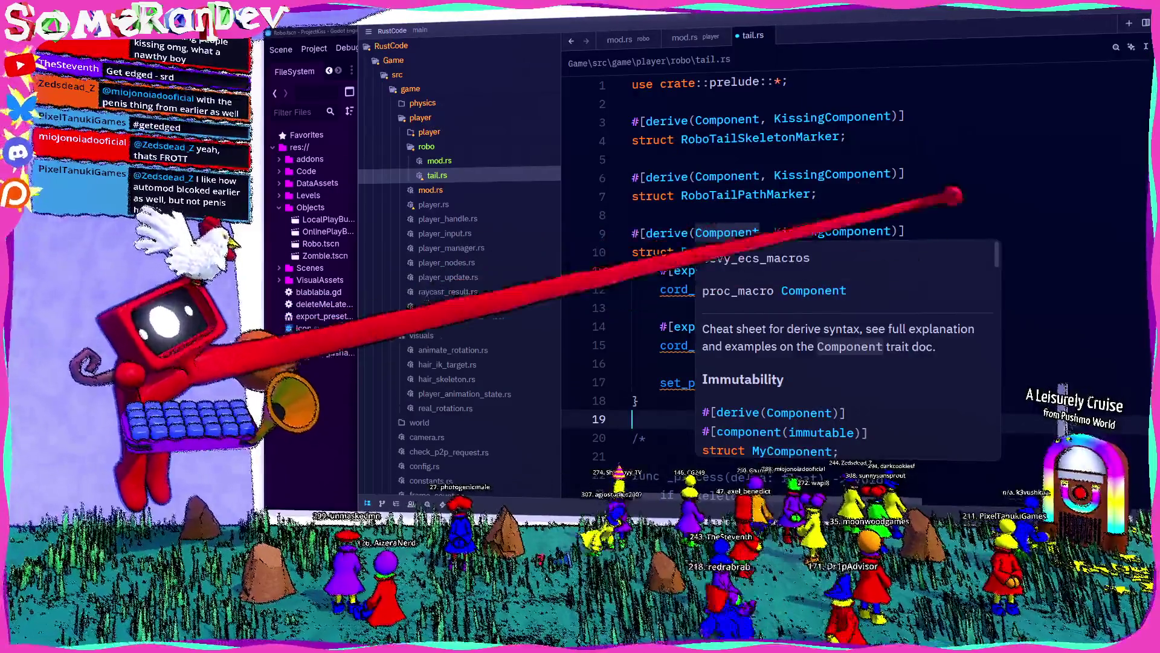
scroll(641, 188, down, 4)
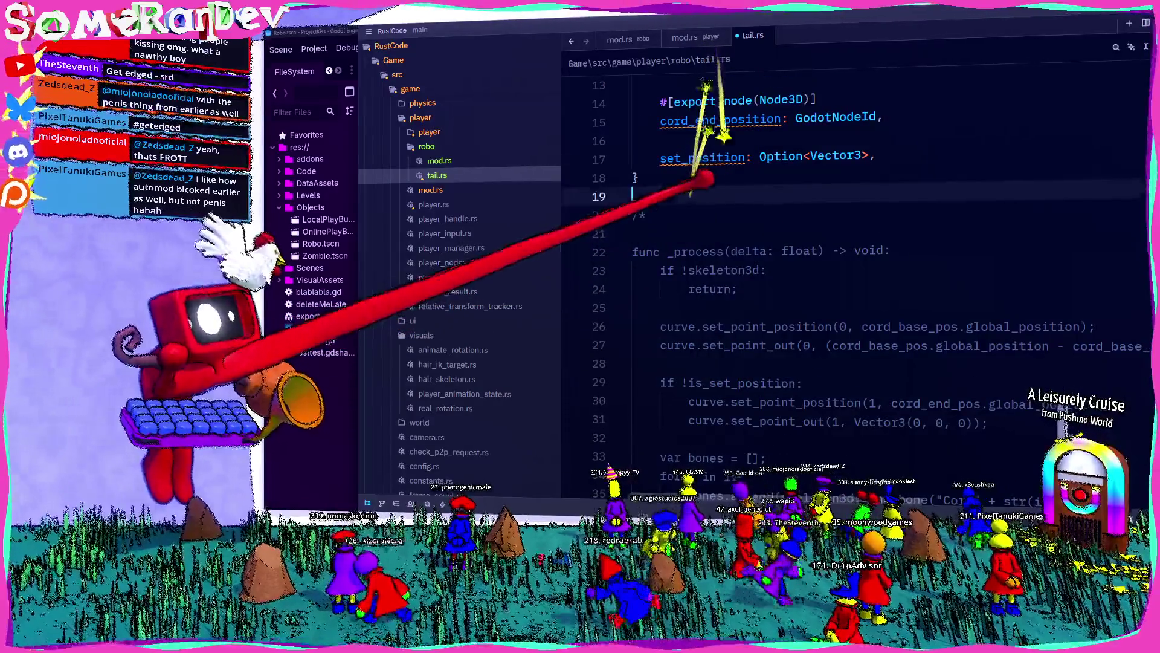
key(Return)
key(Return)
key(Up)
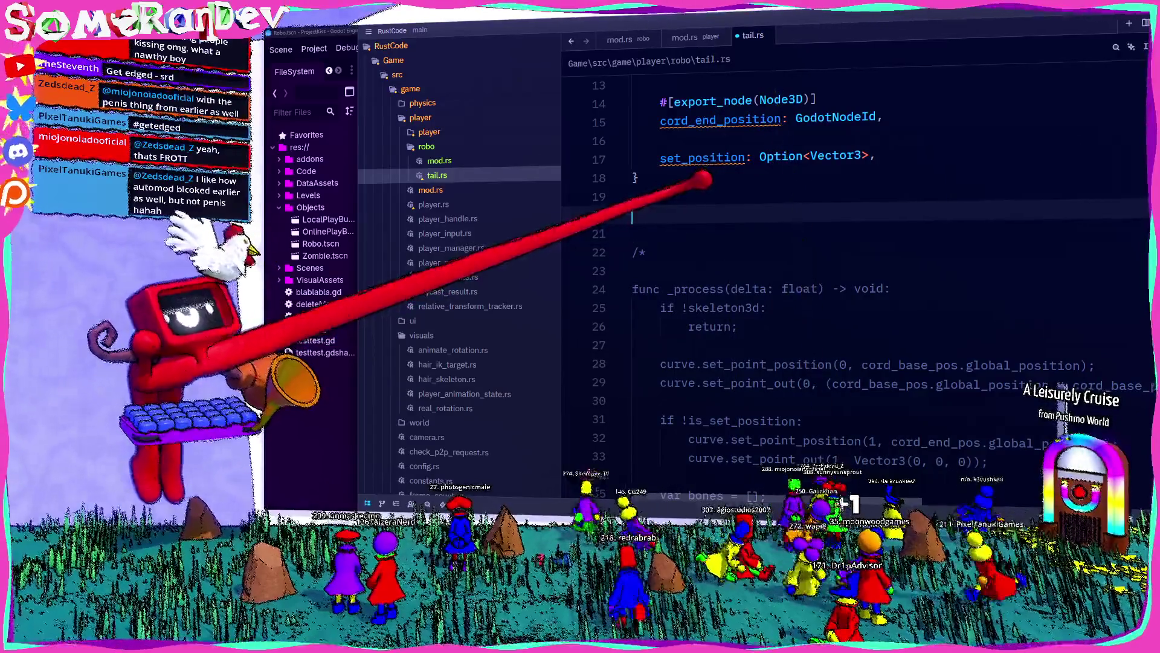
Write the signature fn update_robo_tail(query: Query<RoboTail>) on line 20, below RoboTail
text(fn)
key(Escape)
scroll(846, 272, up, 4)
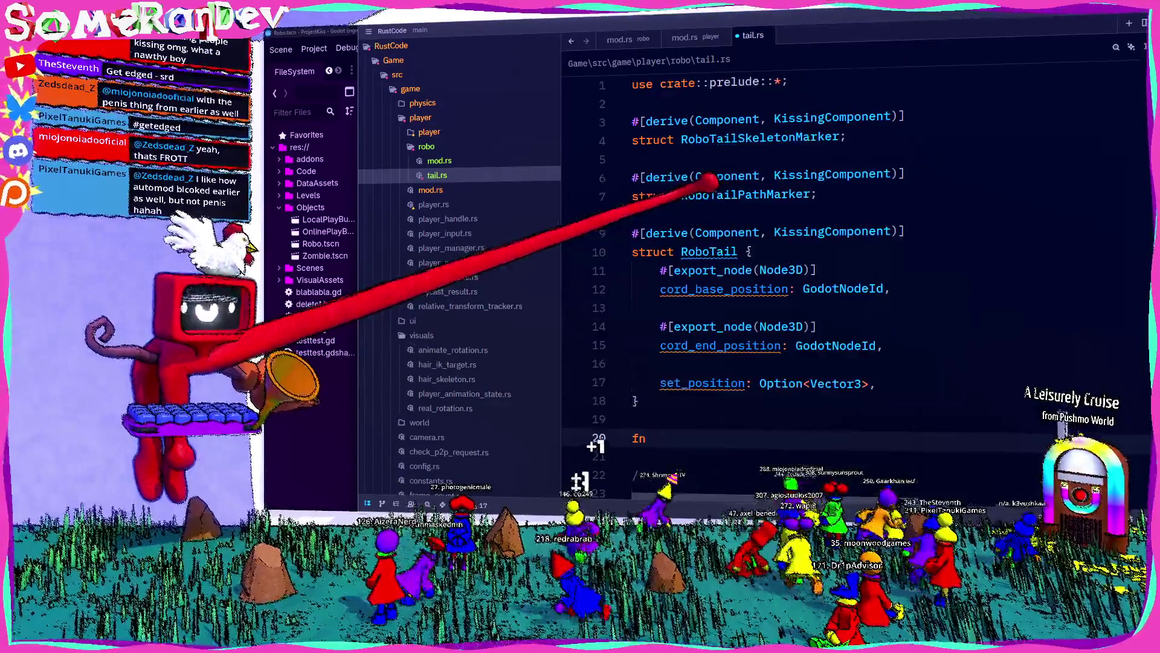
text(update_robo_t)
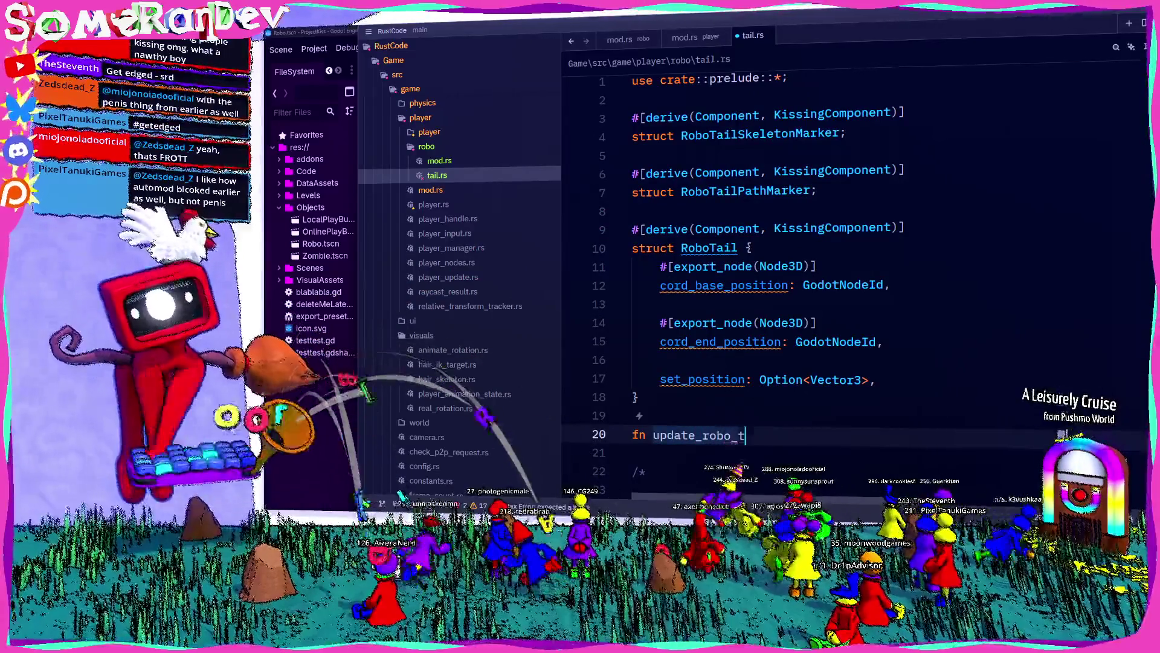
text(ail()
scroll(665, 176, down, 1)
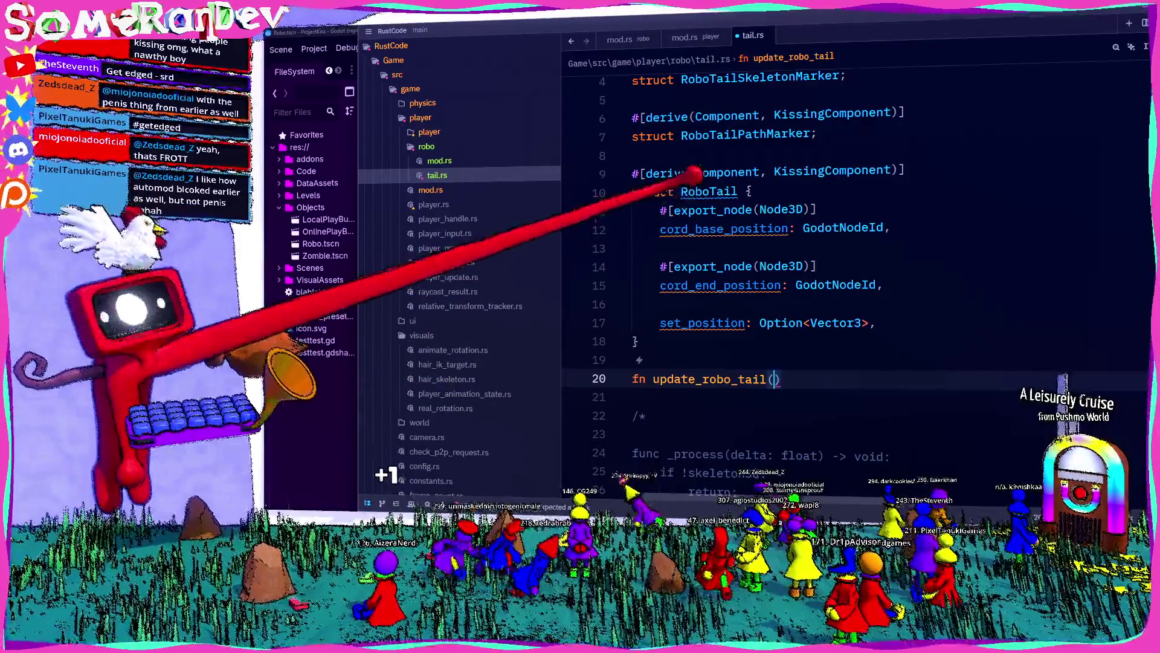
double_click(709, 191)
click(776, 379)
text(q)
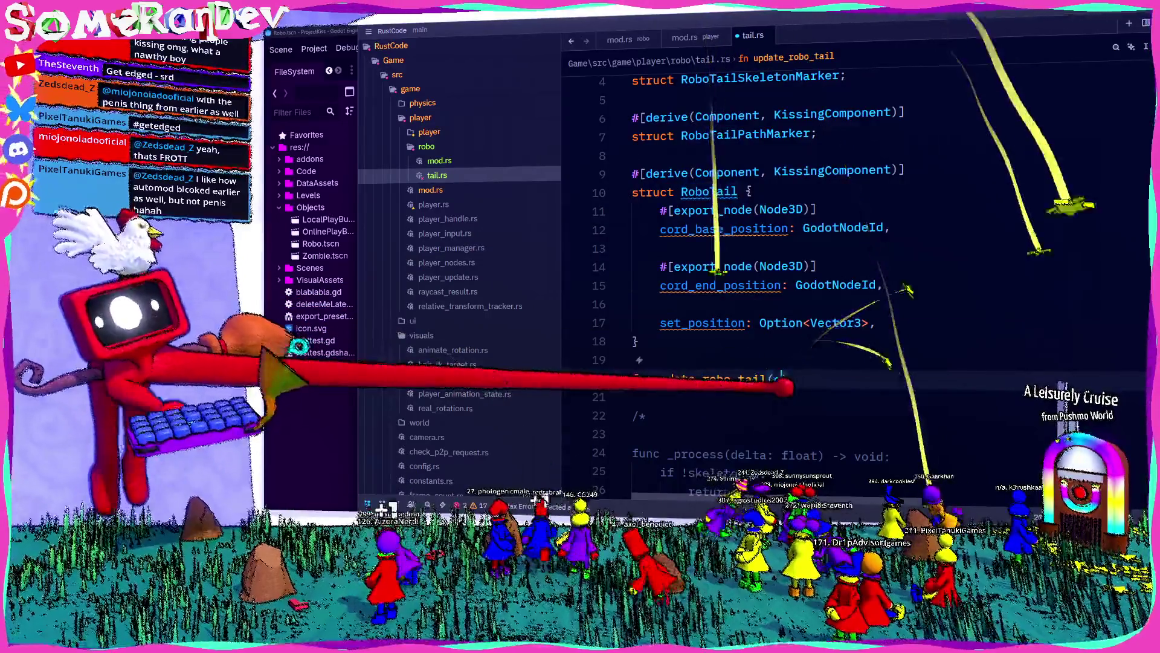
text(uery: )
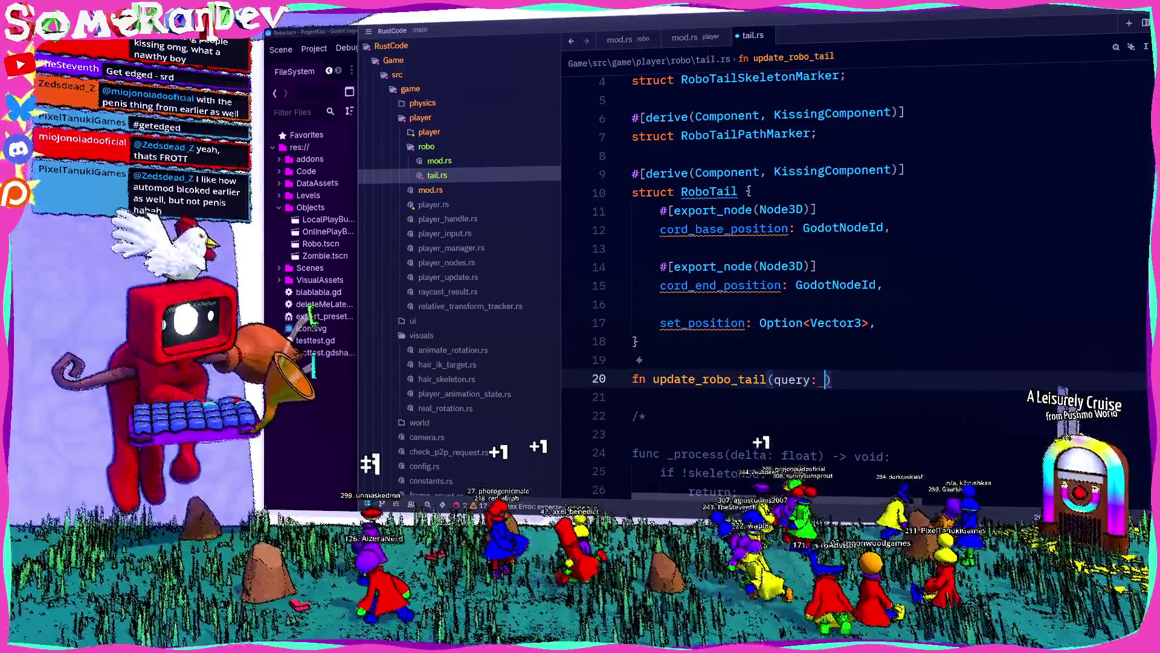
text(Query)
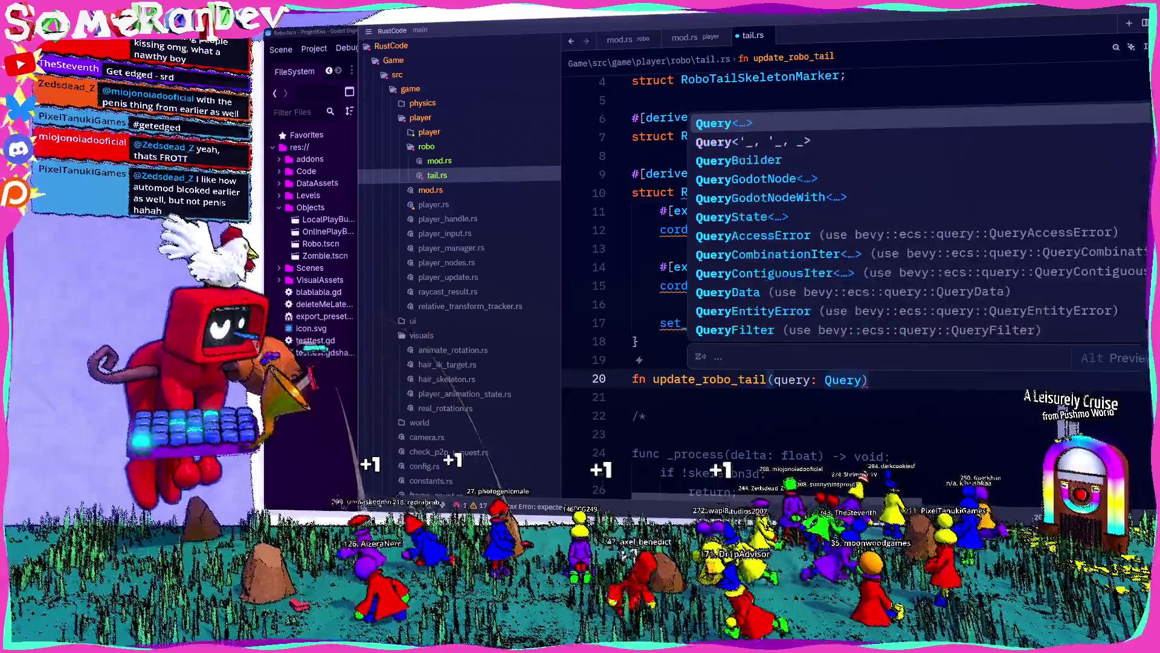
text(<RoboTail>)
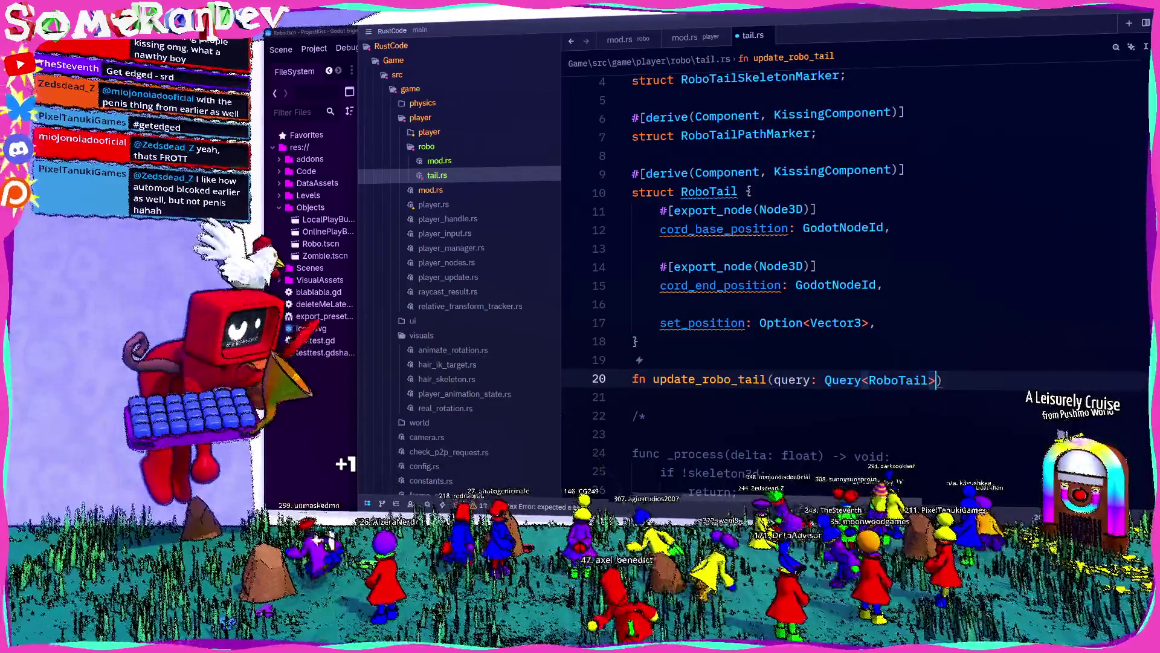
scroll(847, 272, up, 1)
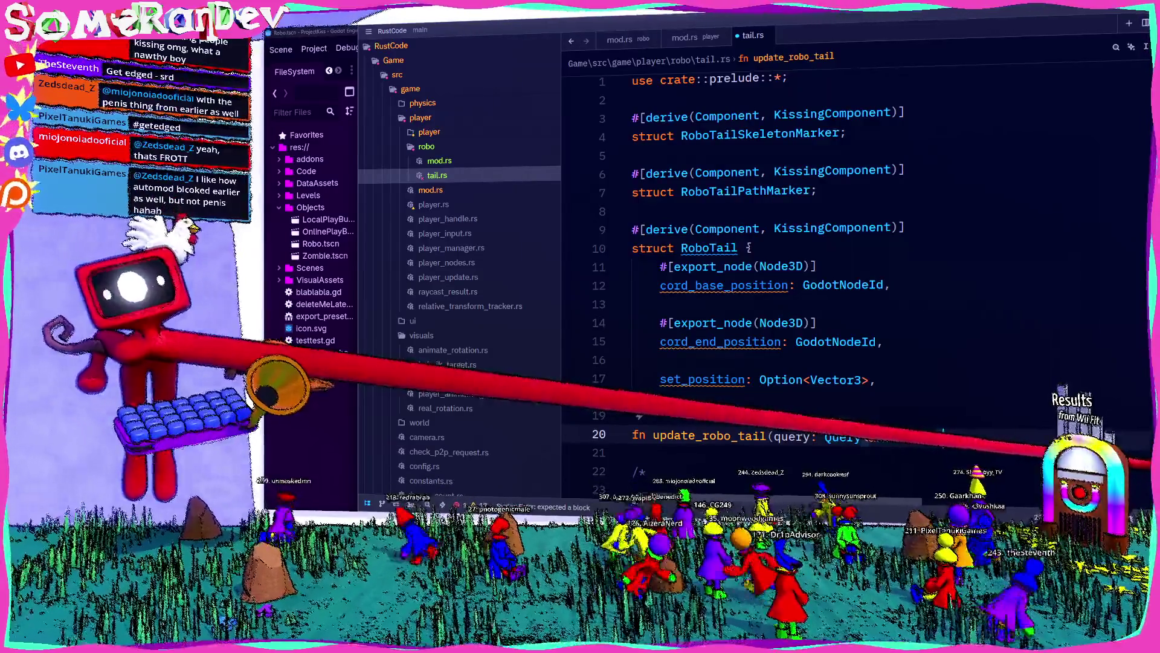
text(&)
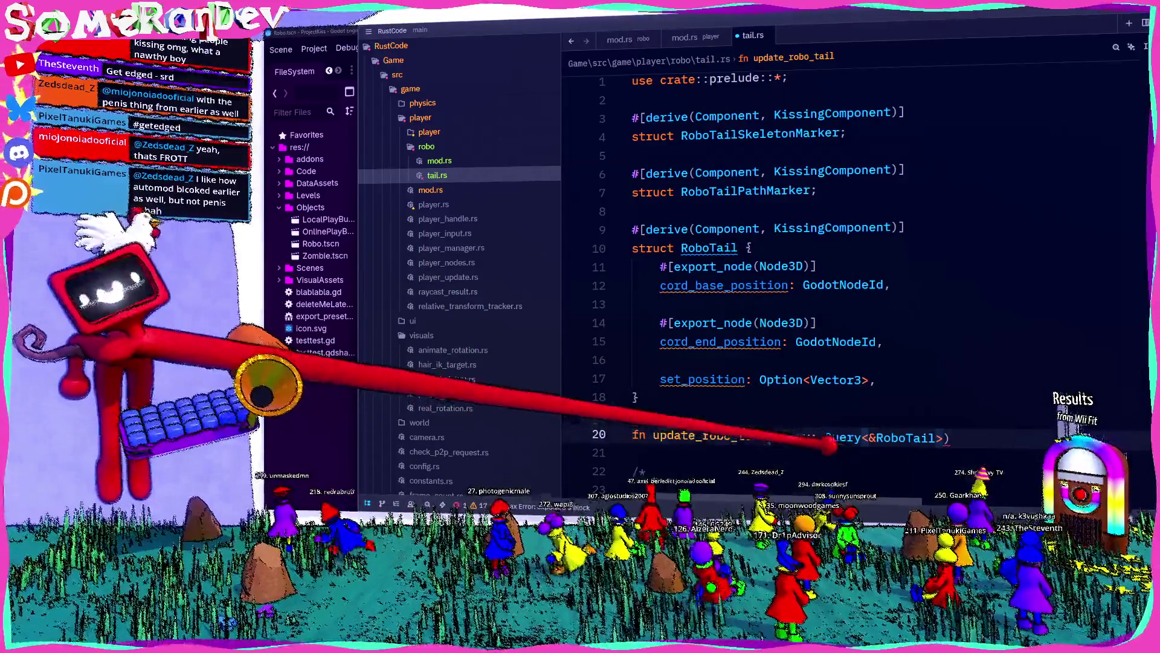
Change the parameter to robo_tail: Single<&RoboTail> and begin a robo_tail_skeleton: Single parameter
text(Singl)
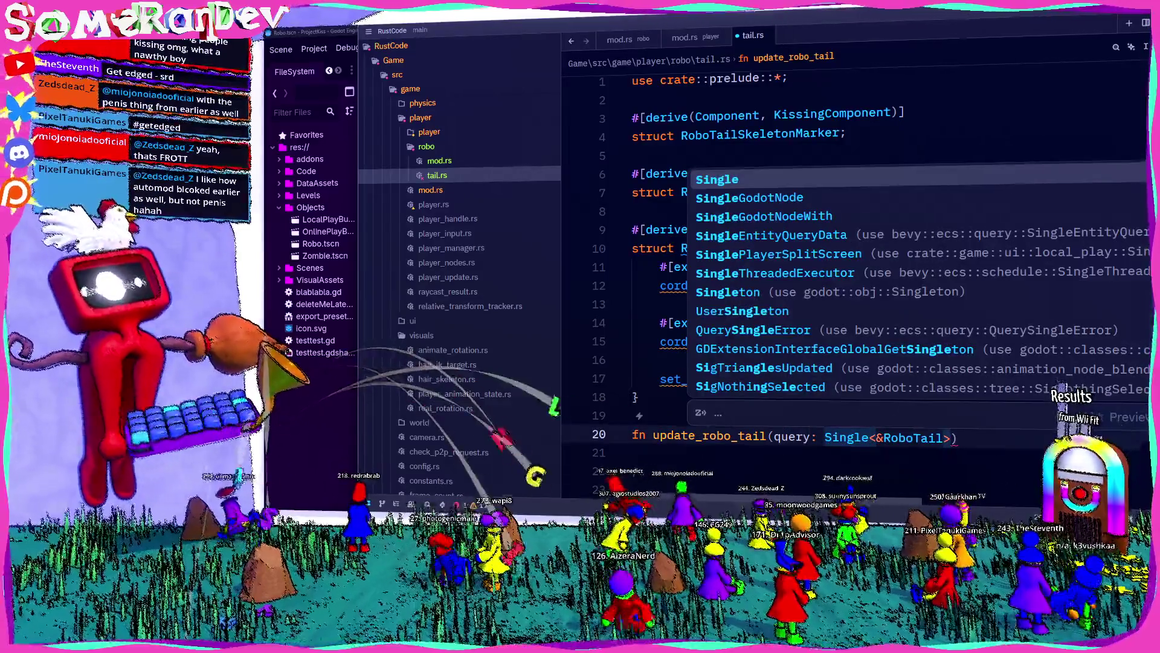
key(Escape)
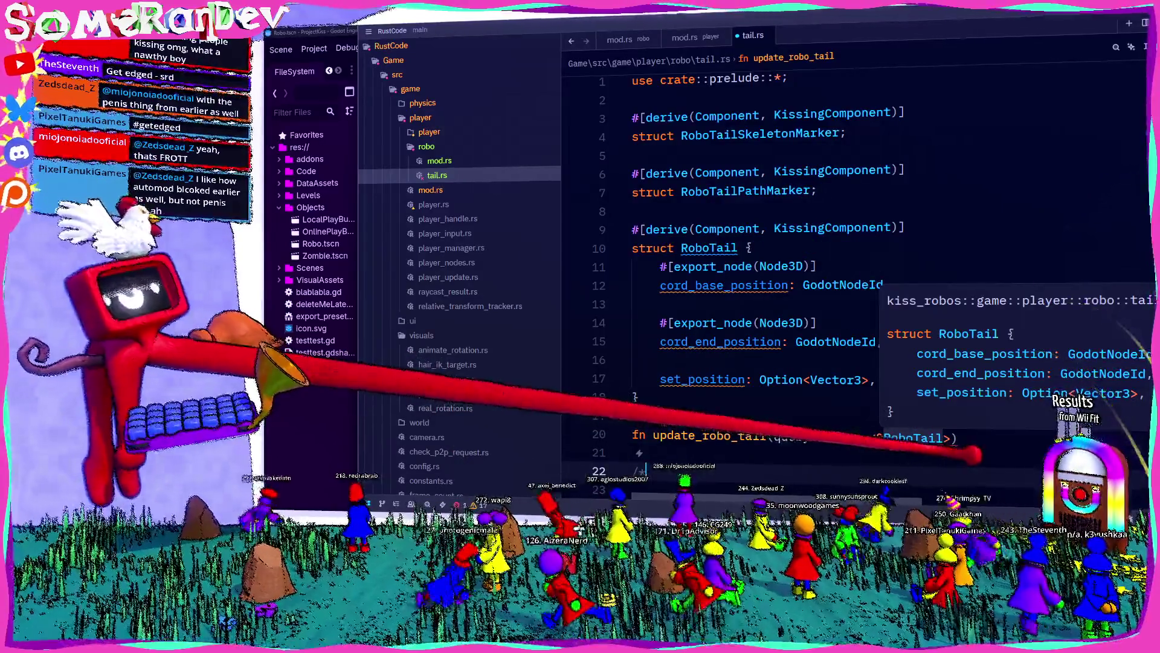
click(952, 438)
text(,)
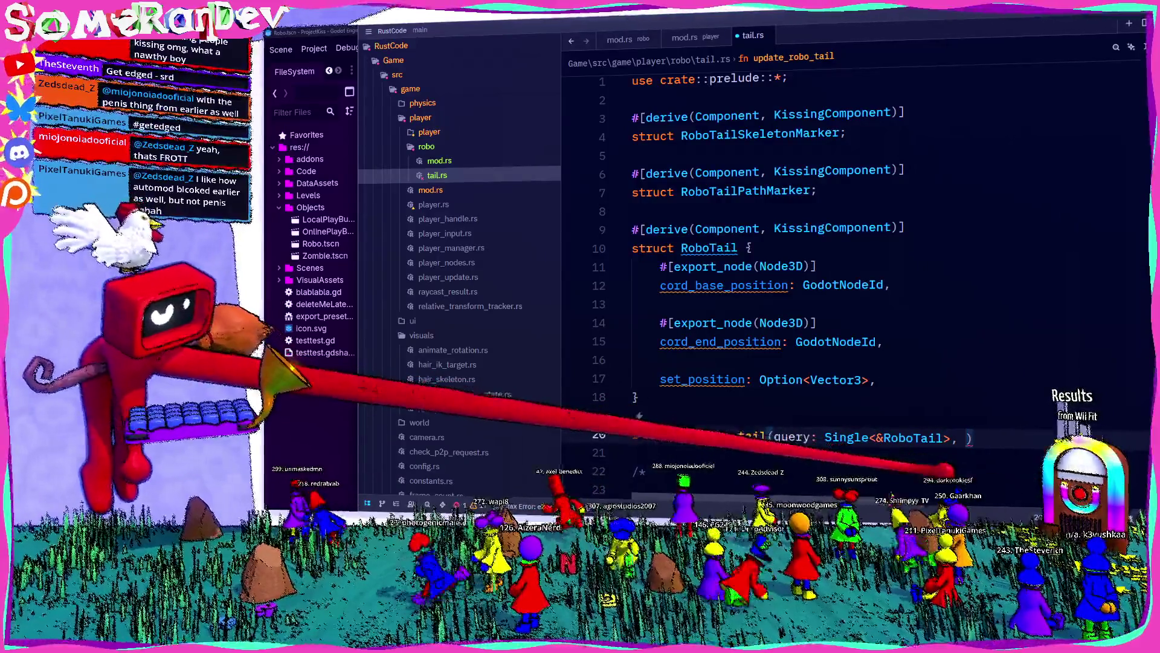
text(tail)
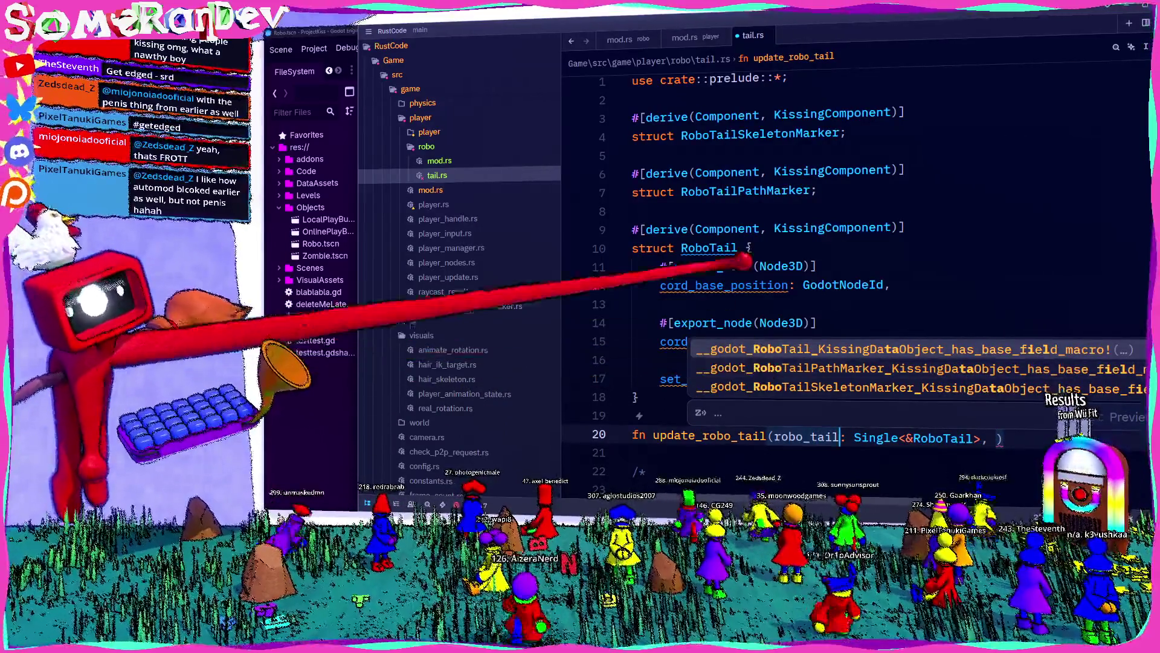
click(889, 284)
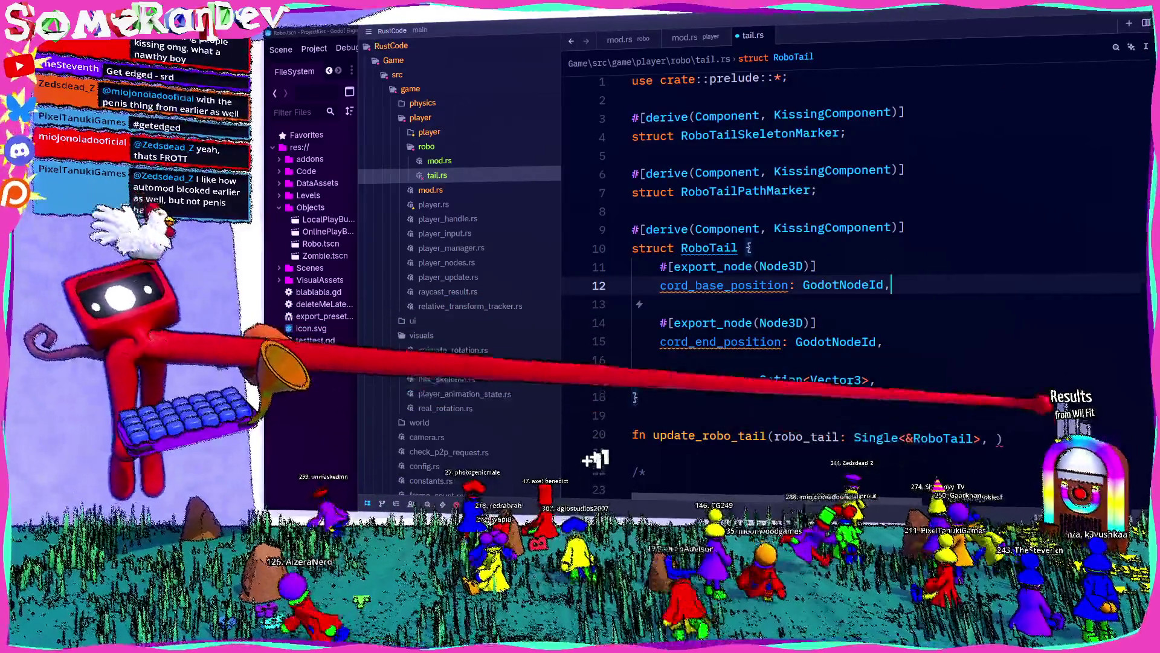
click(999, 438)
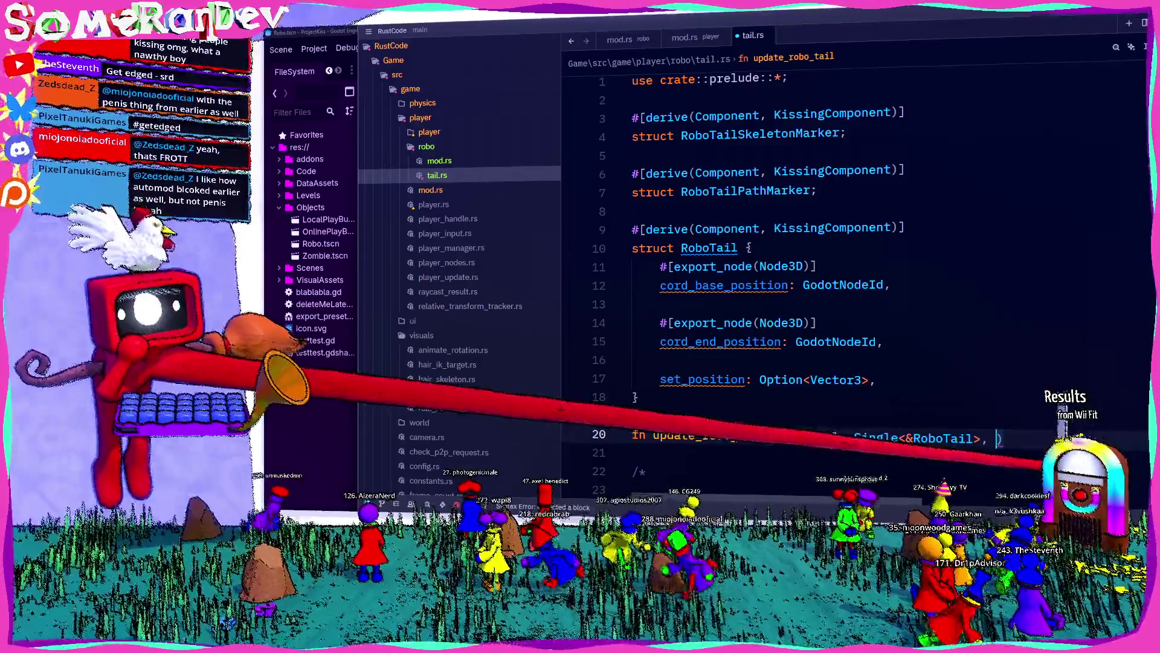
text(robo_t)
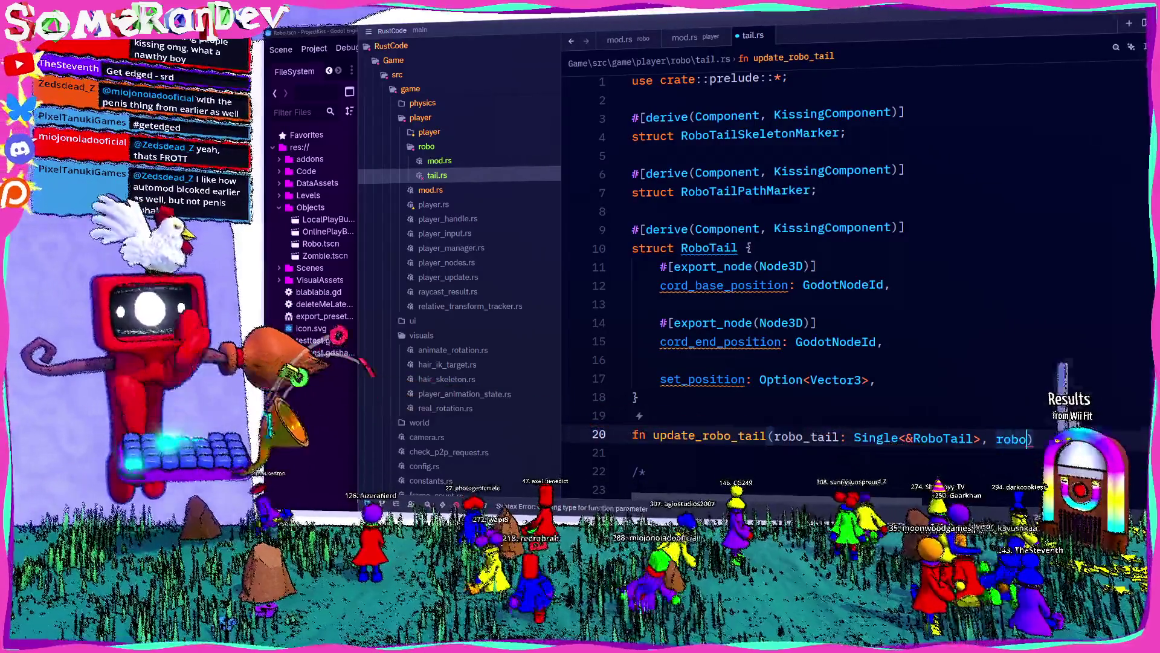
text(ail_skeleton)
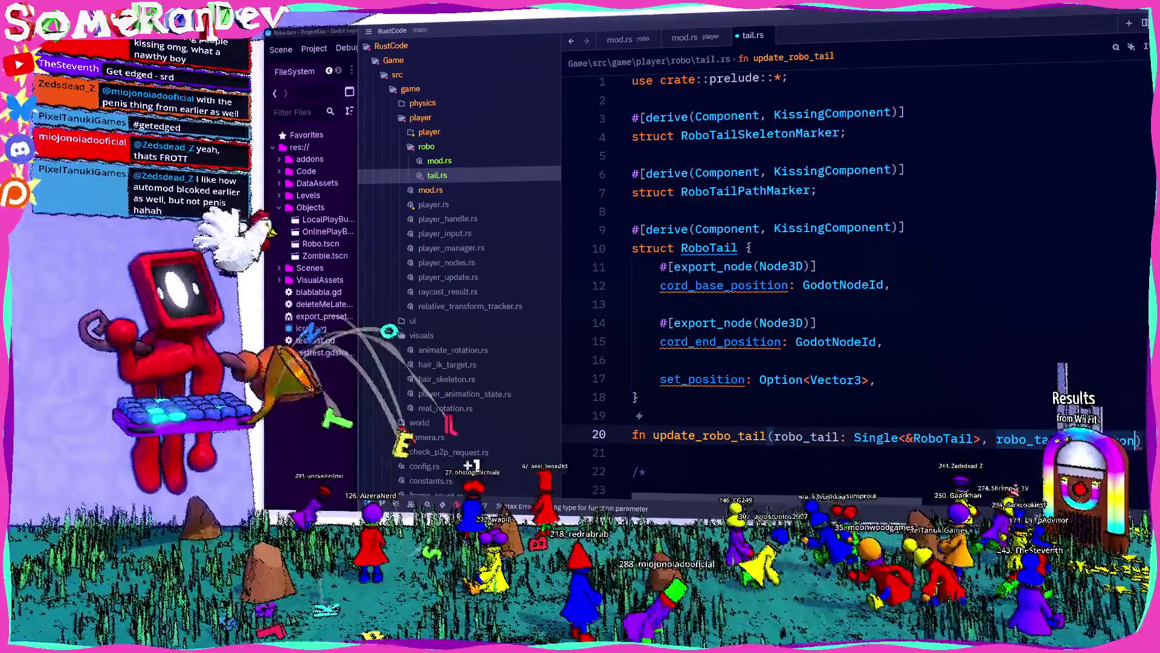
text(: Single)
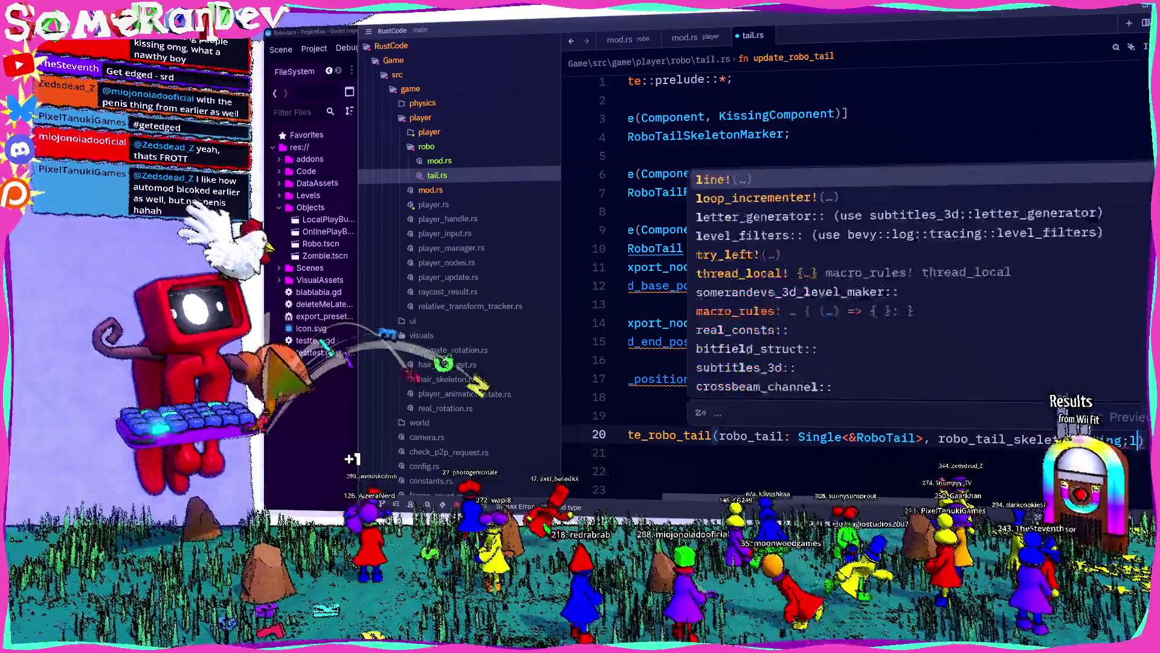
text(<&Robno)
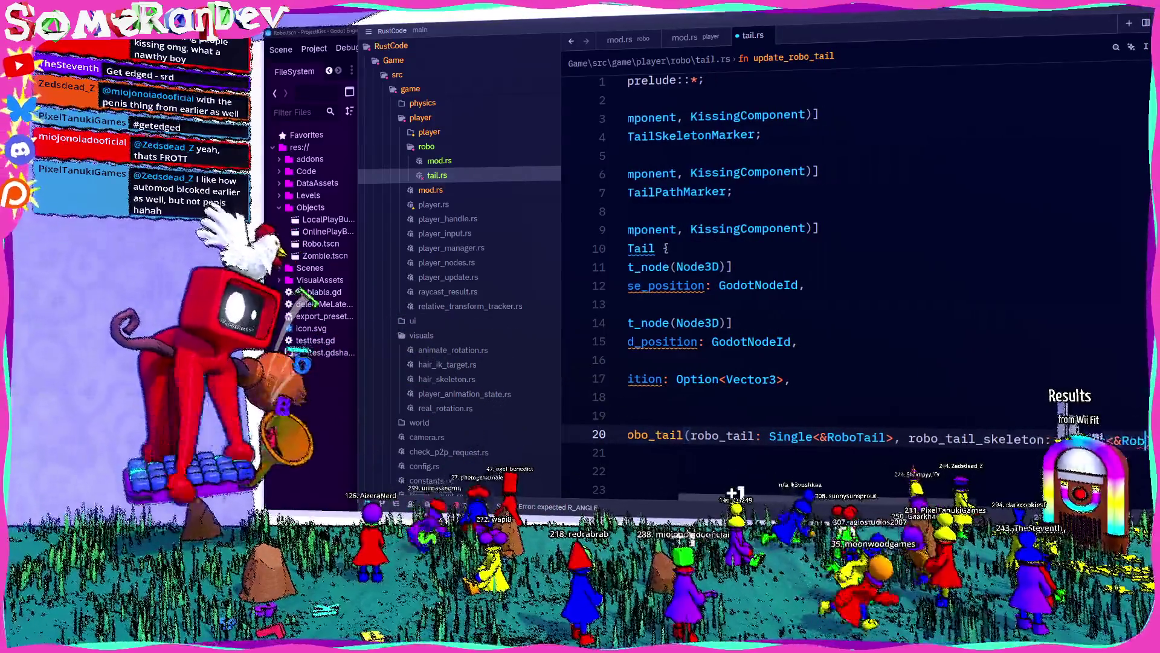
Add robo_tail_skeleton and robo_tail_path parameters typed with their marker structs, then save
key(BackSpace)
key(BackSpace)
text(oTail)
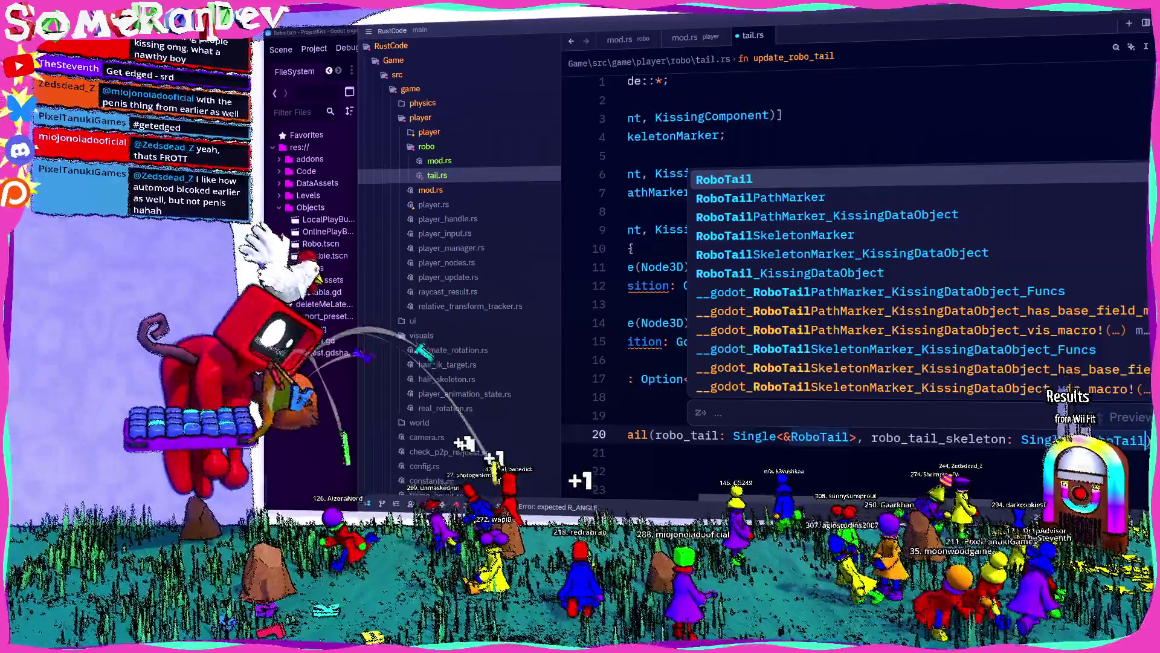
key(Down)
key(Down)
key(Down)
key(Return)
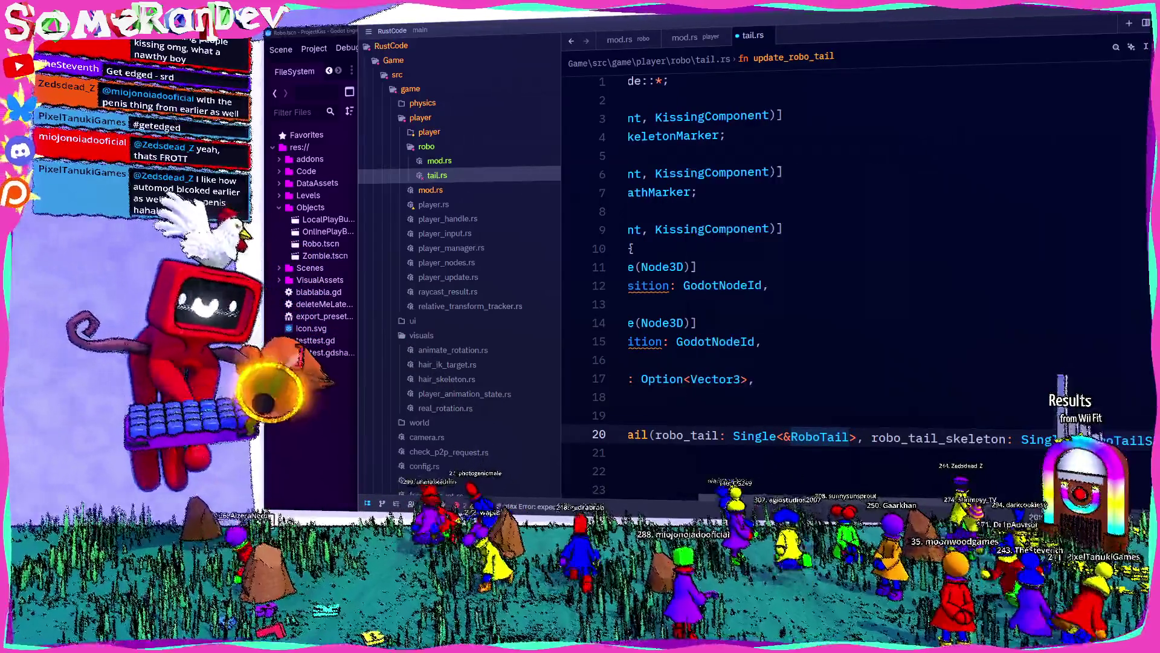
text(>,)
key(Home)
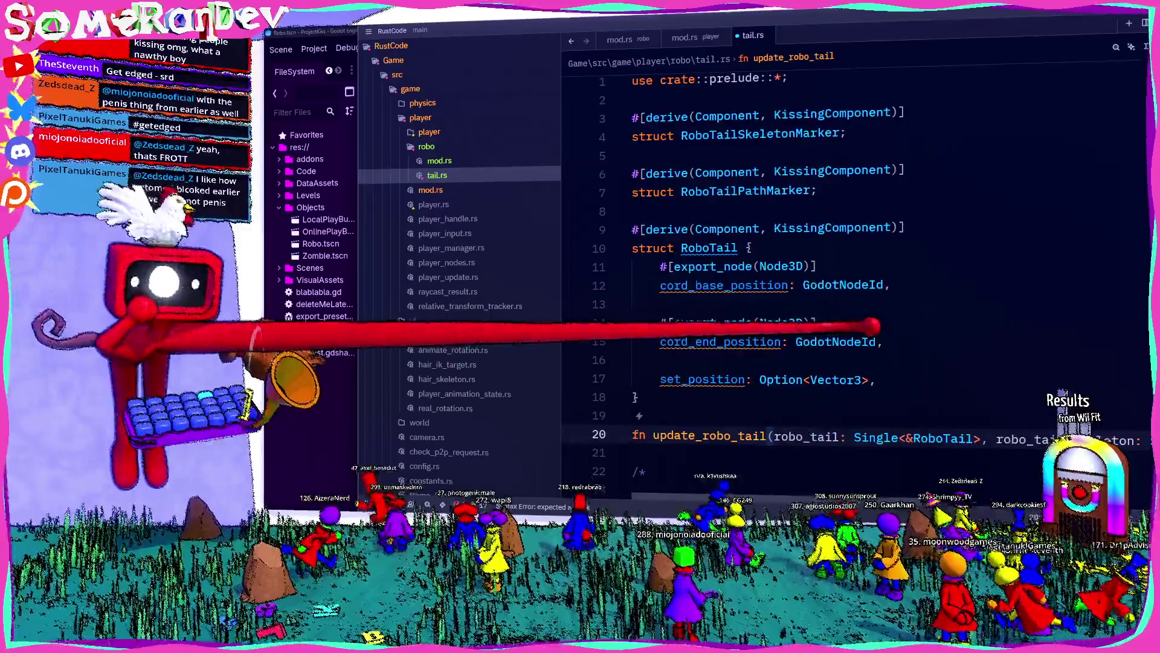
key(End)
text(robo_tail_)
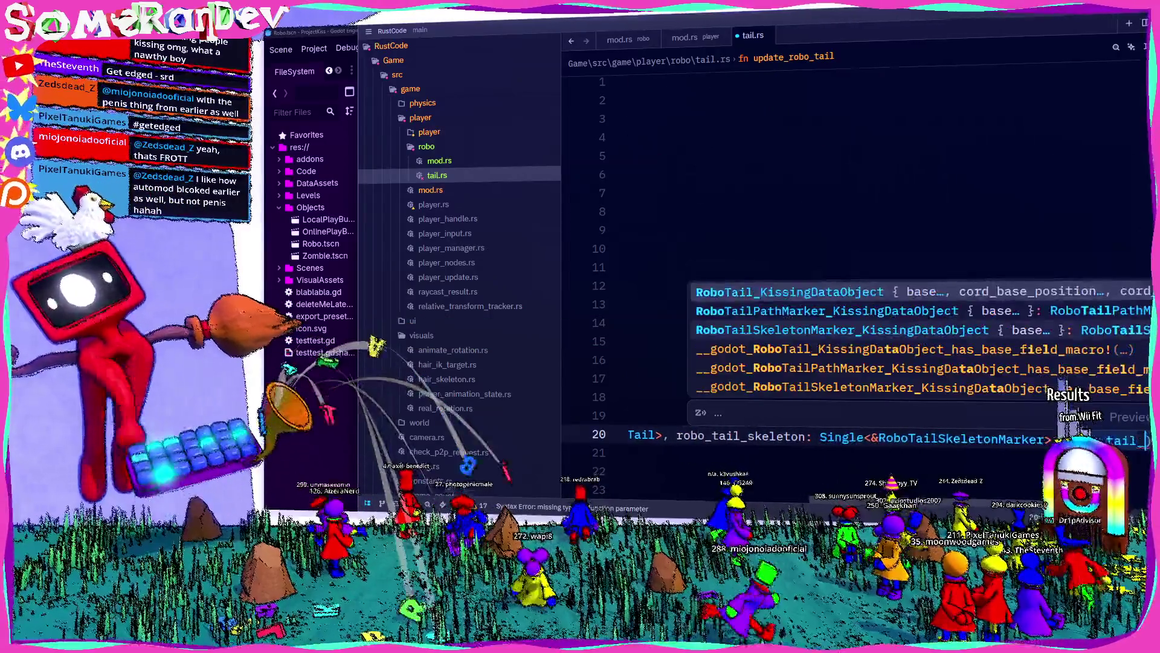
text(path: So)
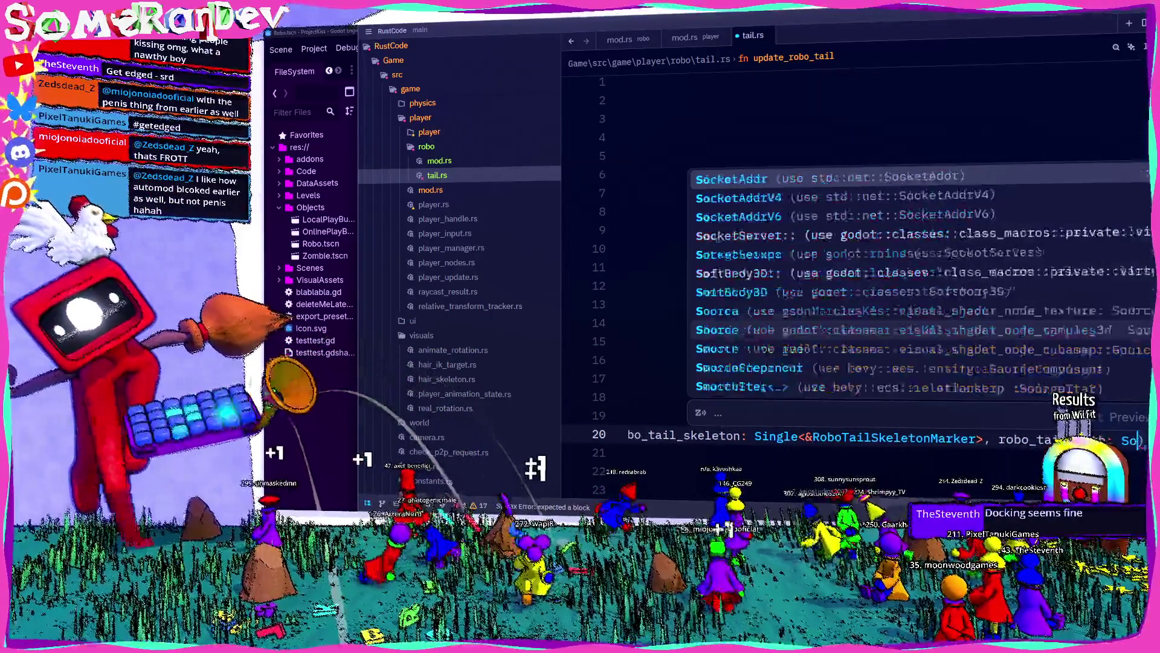
key(BackSpace)
text(ingle<&Robo)
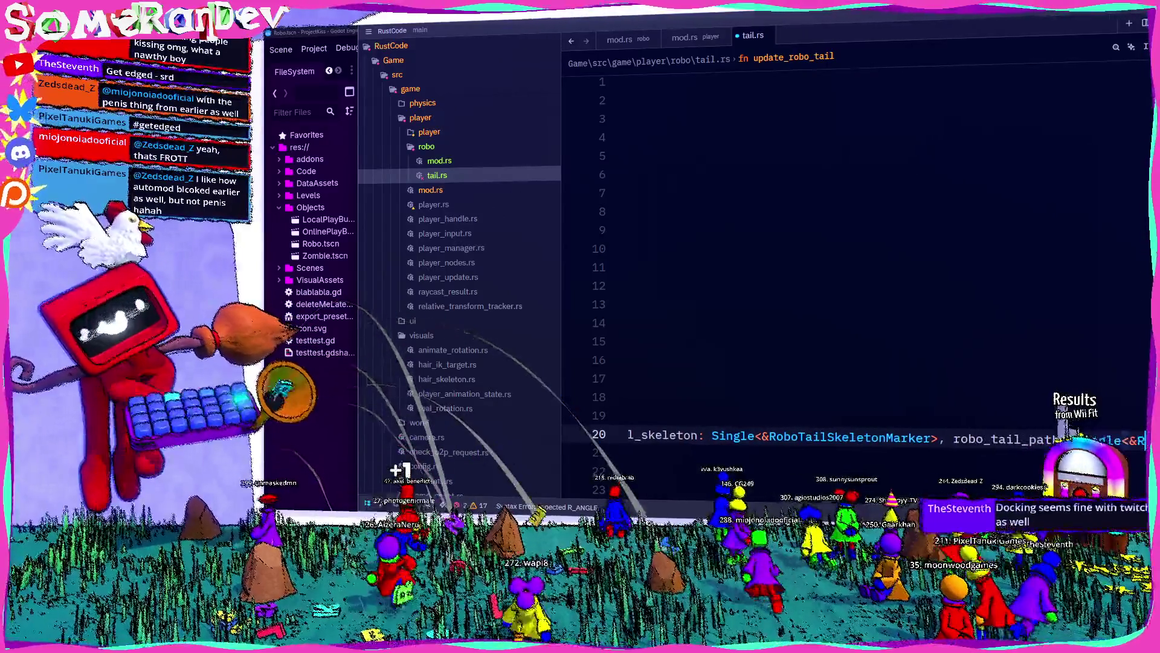
text(TailPat)
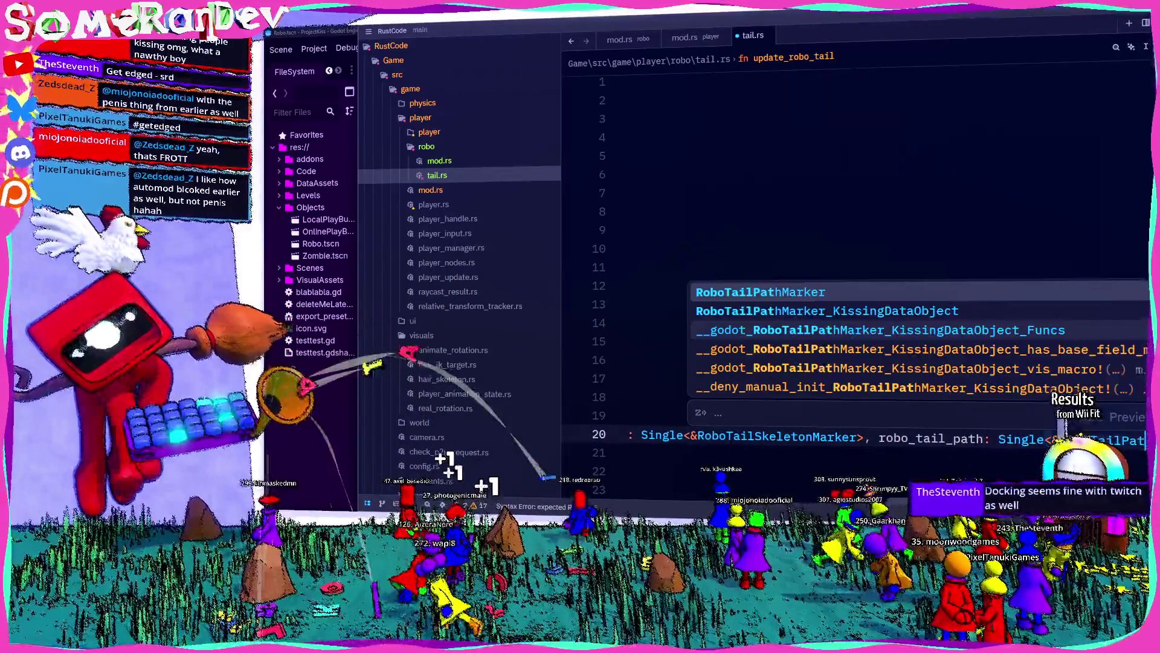
key(Return)
key(ctrl+s)
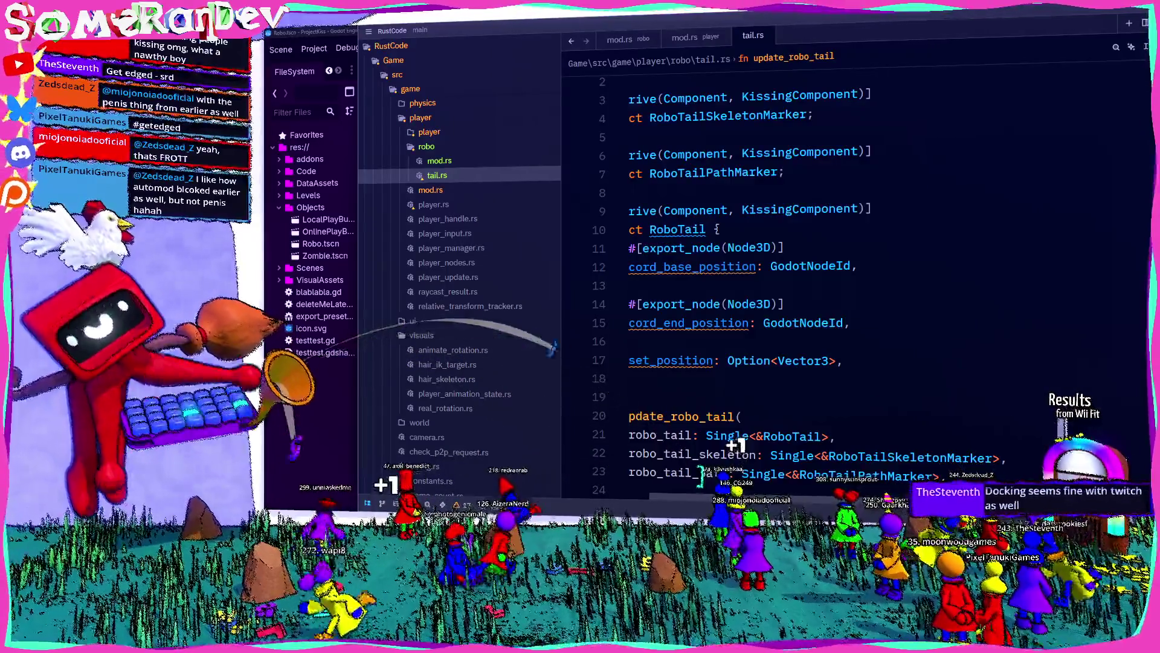
Make both marker parameters Single<&GodotNodeId, With<...Marker>> and save tail.rs
scroll(847, 302, down, 4)
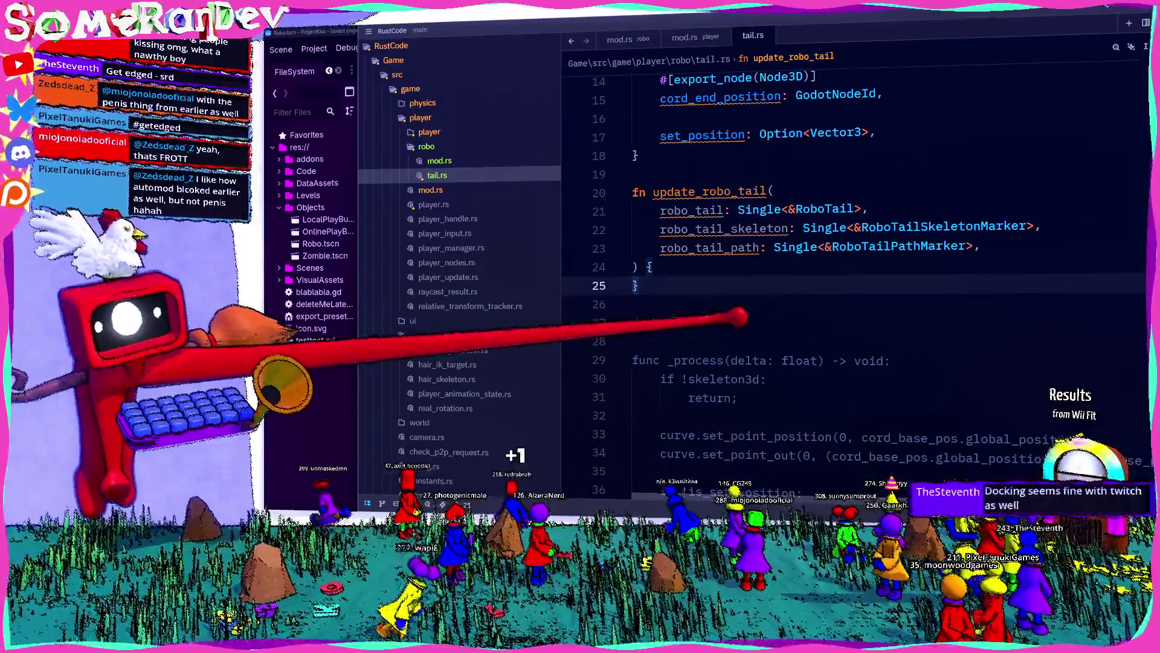
double_click(906, 228)
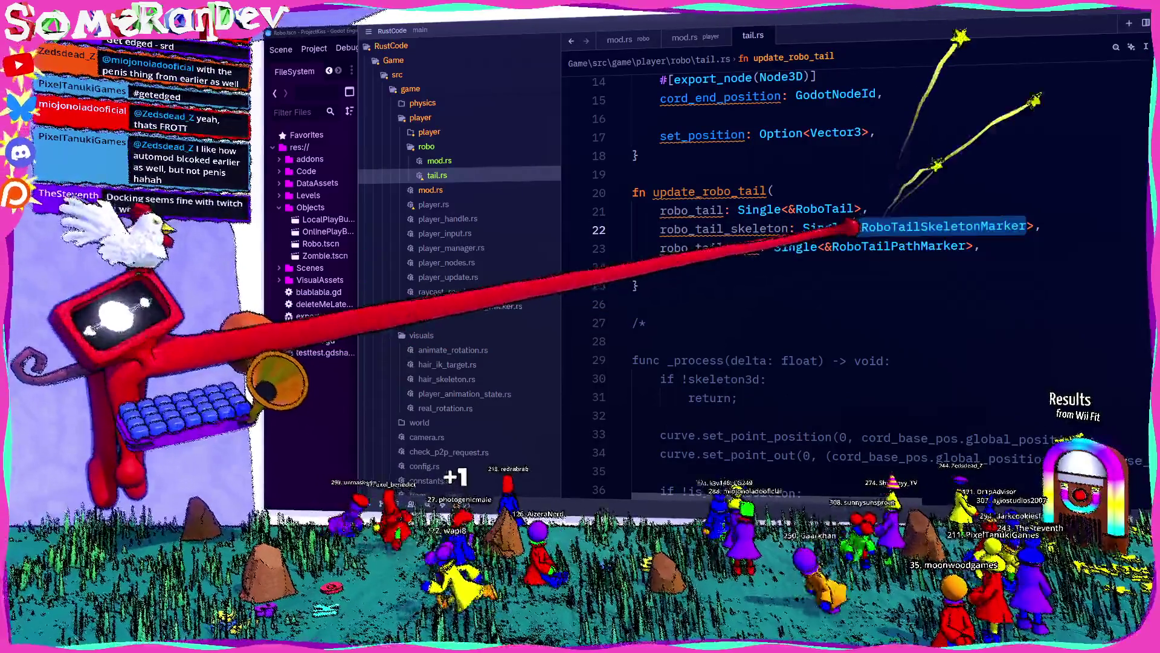
text(Go)
key(Left)
text(GodotNodeId)
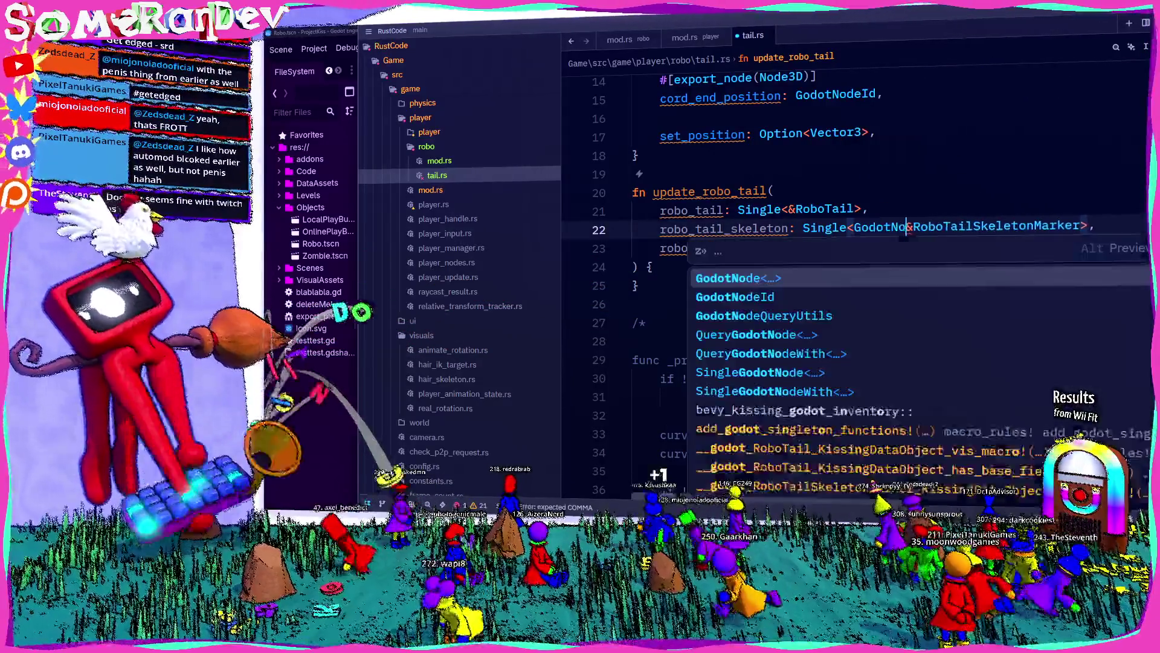
text(, With<)
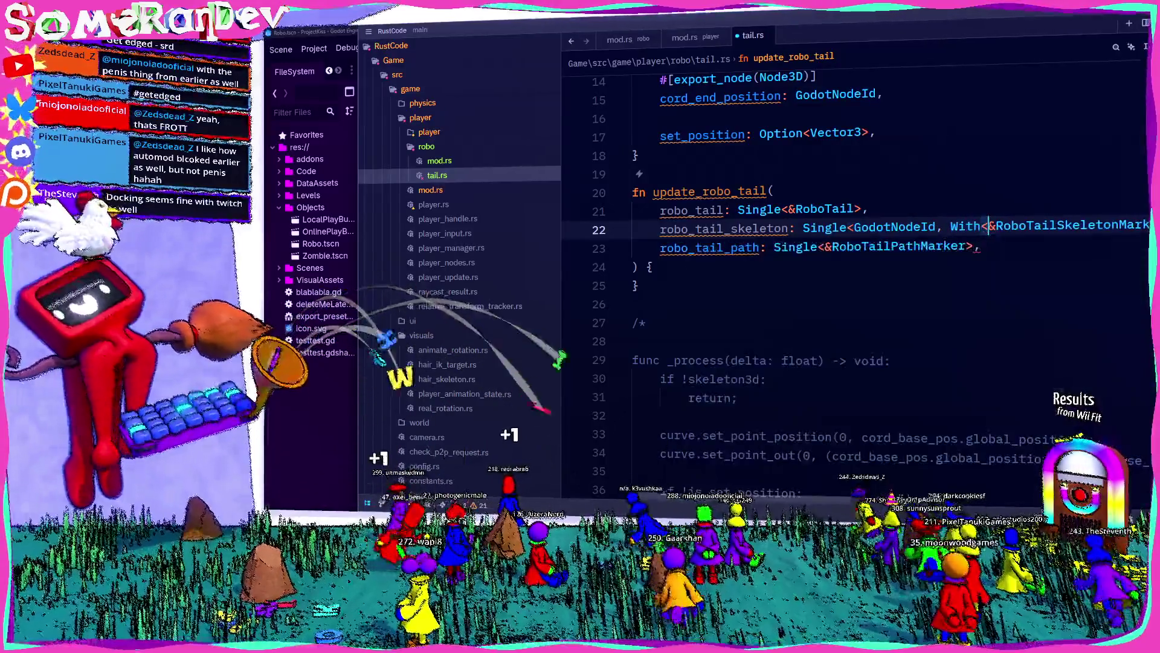
scroll(846, 272, right, 3)
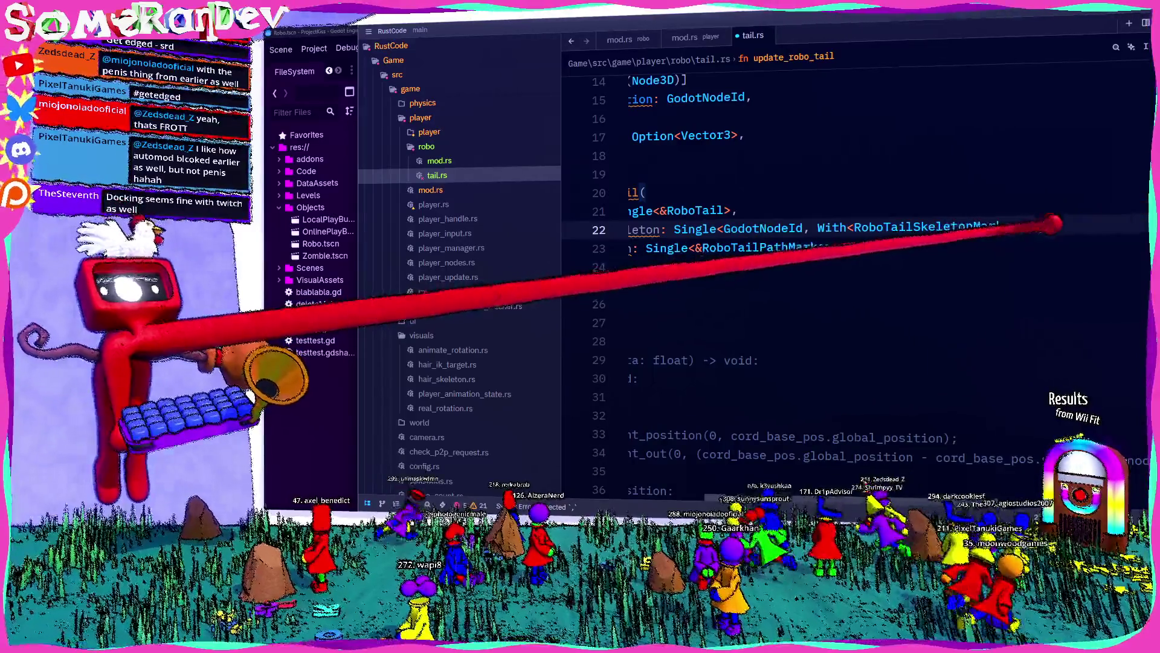
scroll(847, 272, left, 3)
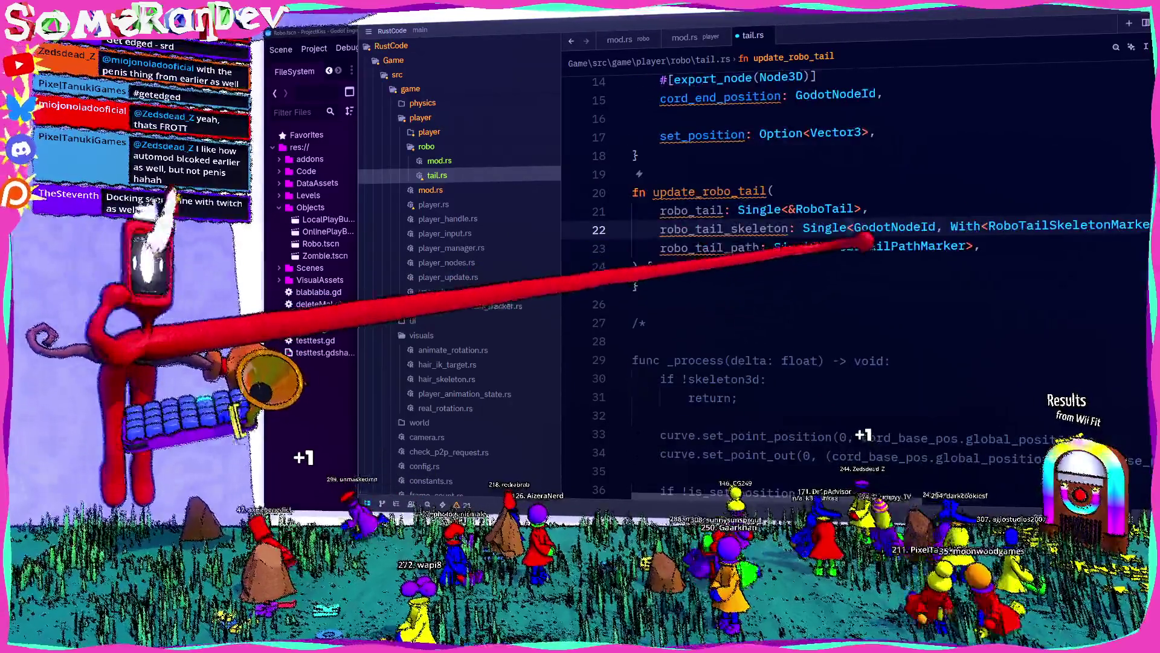
click(832, 246)
text(GodotNodeId, )
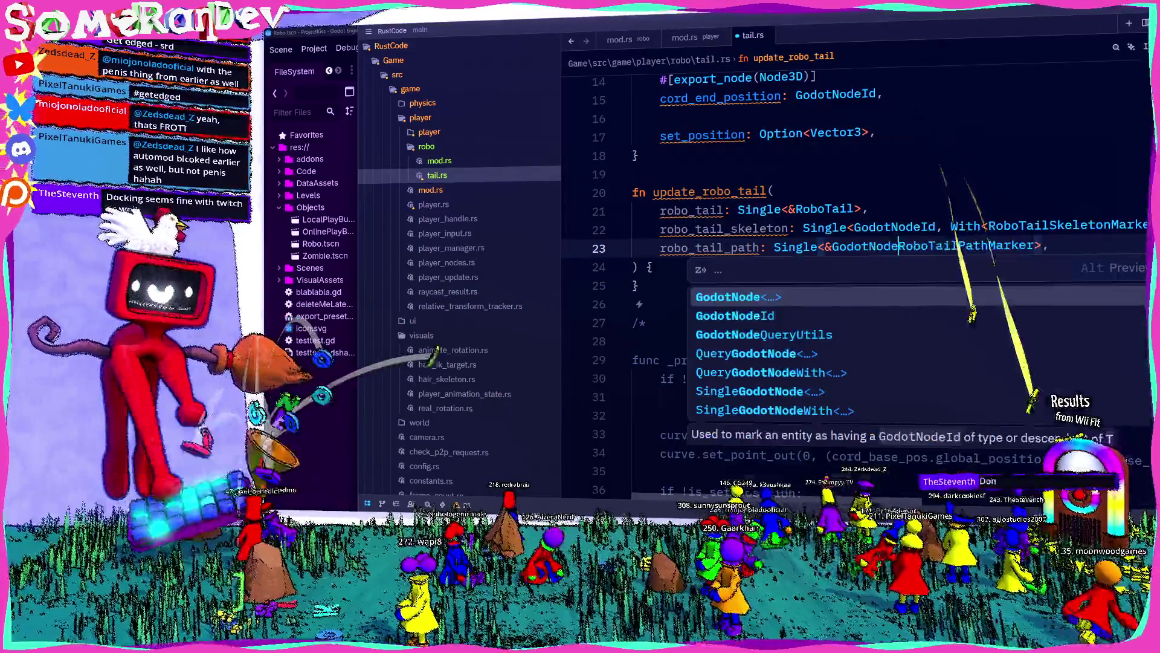
text(With<)
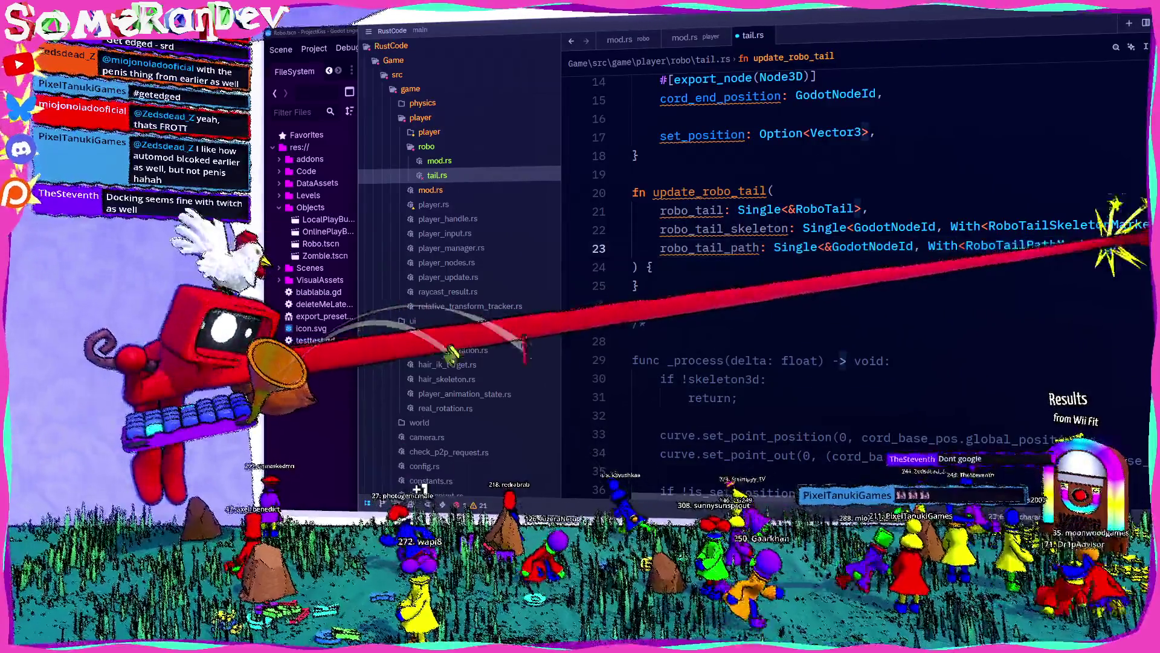
click(864, 227)
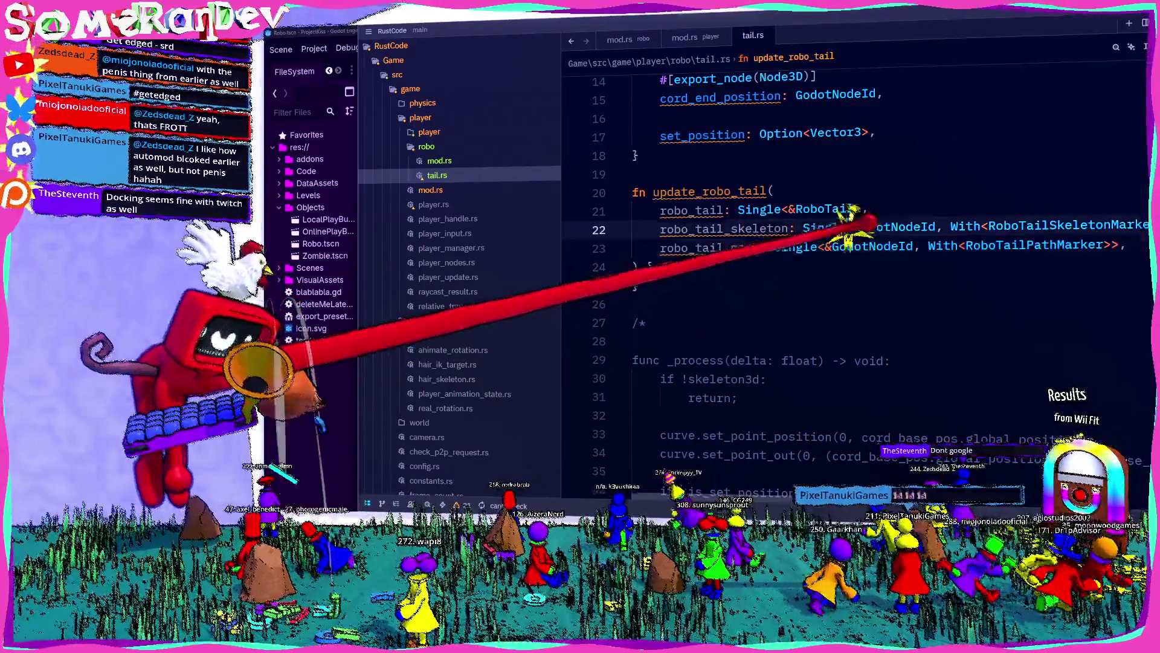
text(&)
key(ctrl+s)
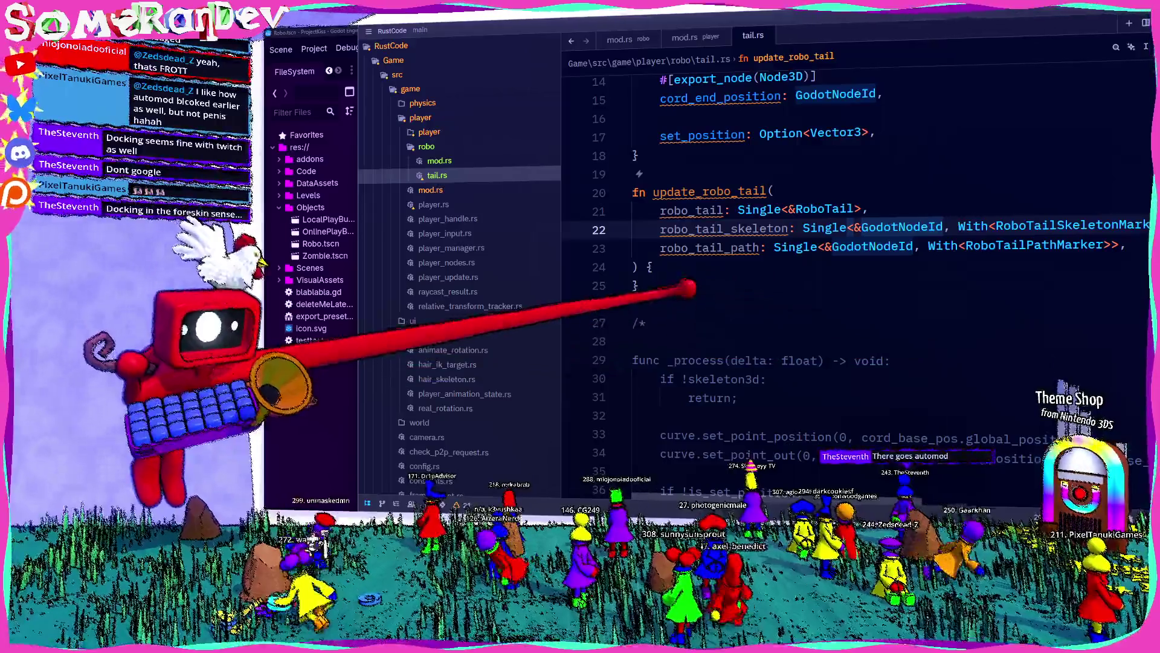
Review the dead_code warning on update_robo_tail and return to the import line at the top
click(653, 266)
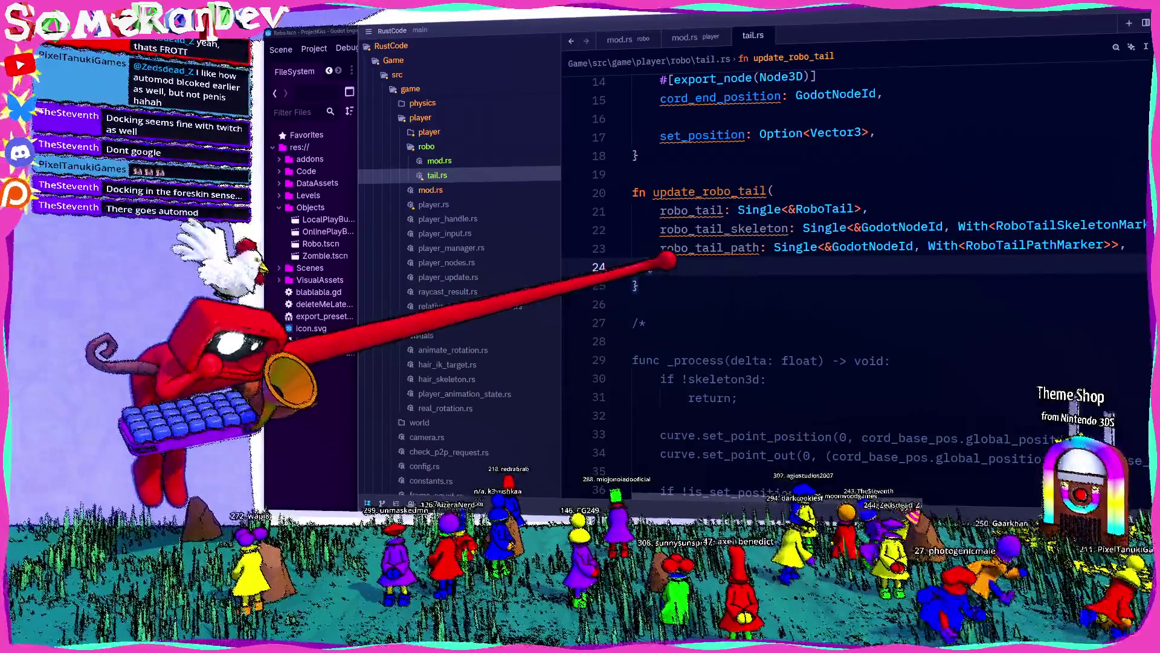
click(713, 192)
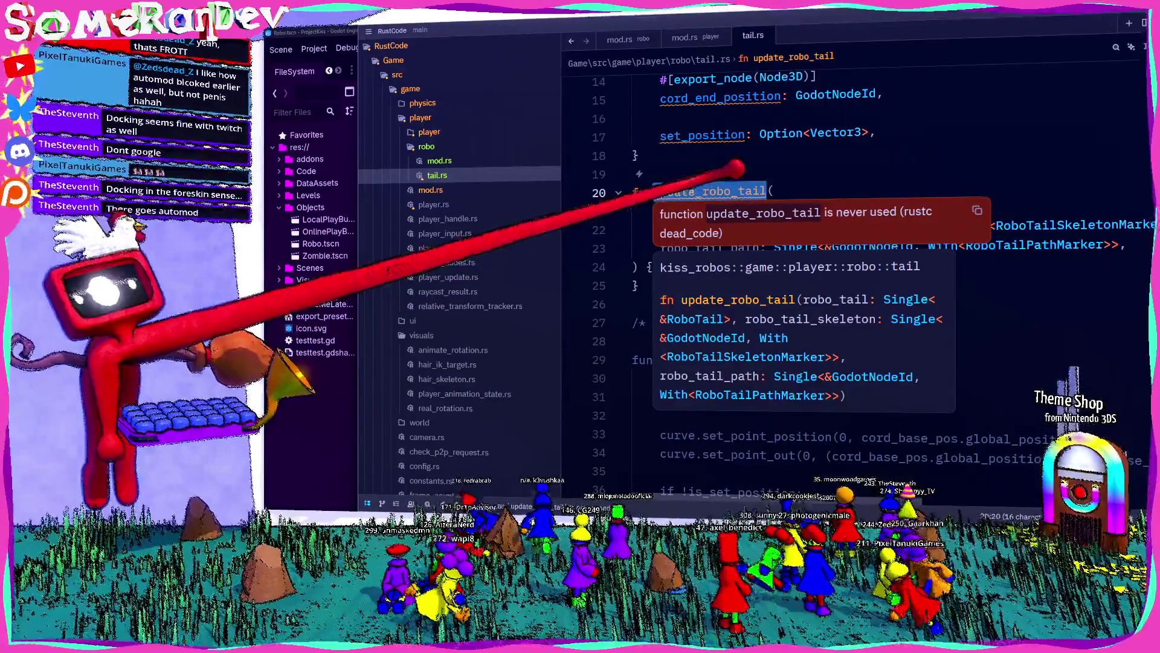
scroll(663, 175, up, 5)
click(647, 104)
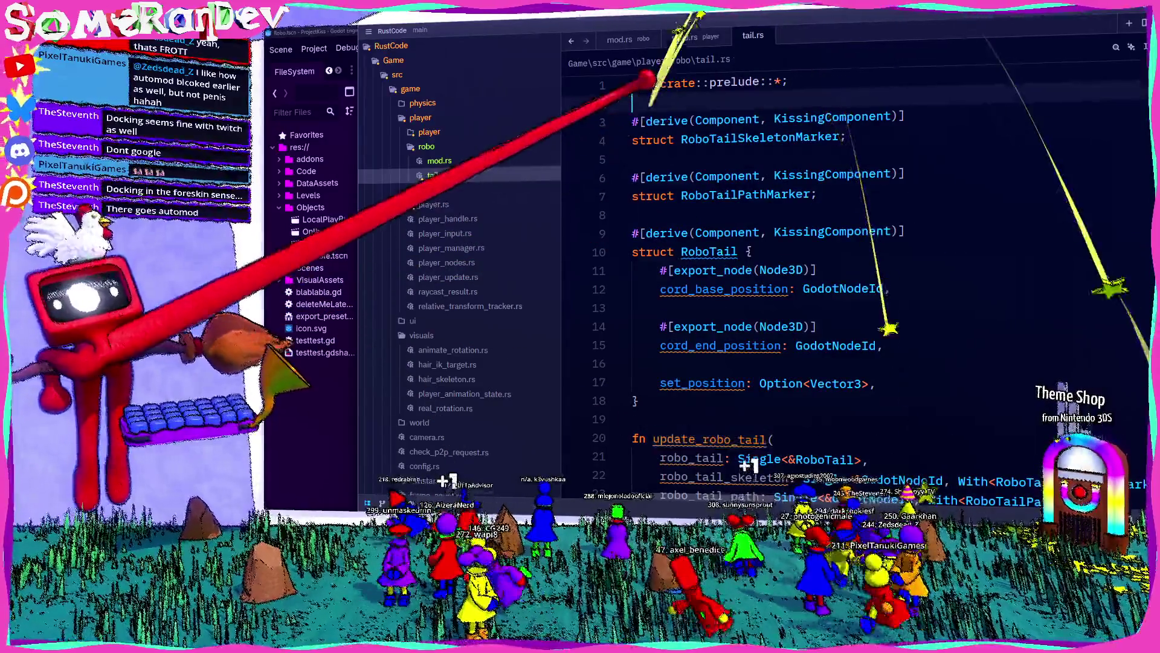
Add separator comment lines below the use line in tail.rs
key(Return)
key(Return)
key(Up)
text(//)
key(Home)
key(Return)
key(Return)
key(Up)
key(Up)
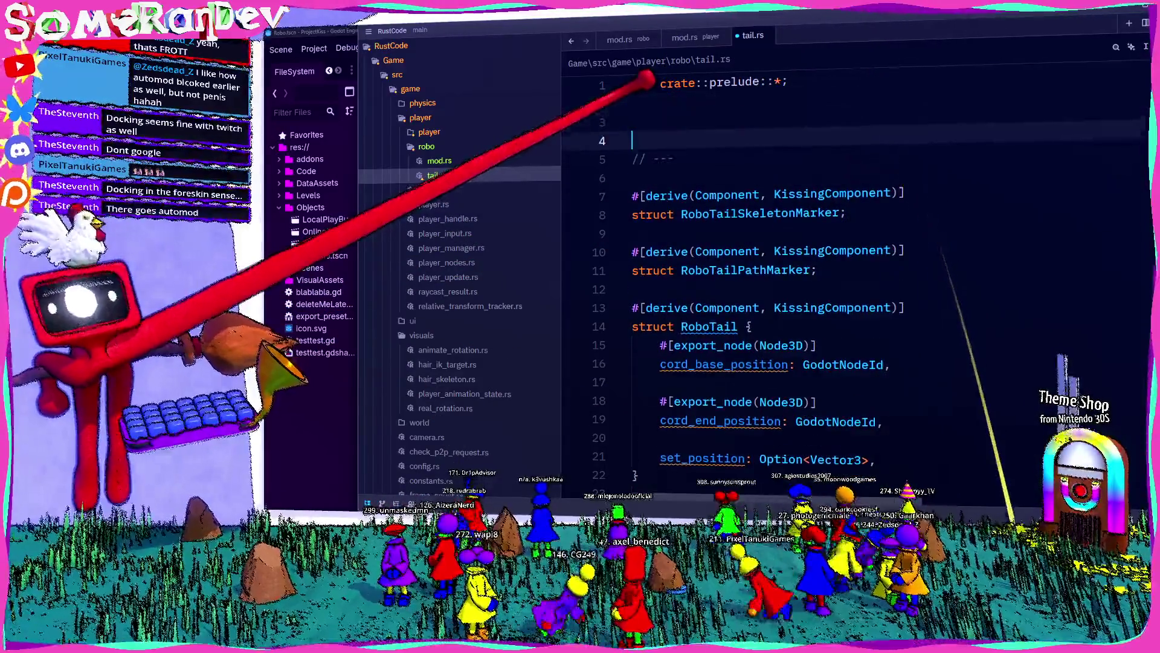
text(/)
key(Return)
key(Return)
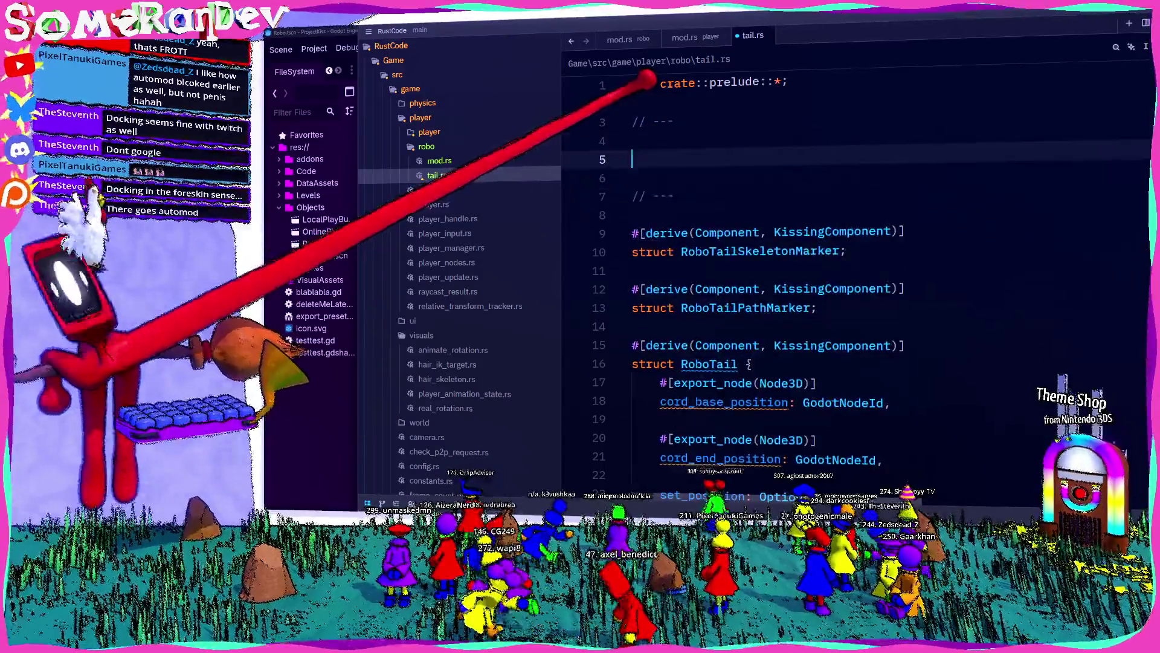
Write pub(super) fn setup(app: &mut App) calling app.add_systems(Update, update_robo_tail)
text(pub(sup)
key(Tab)
text() fn setup)
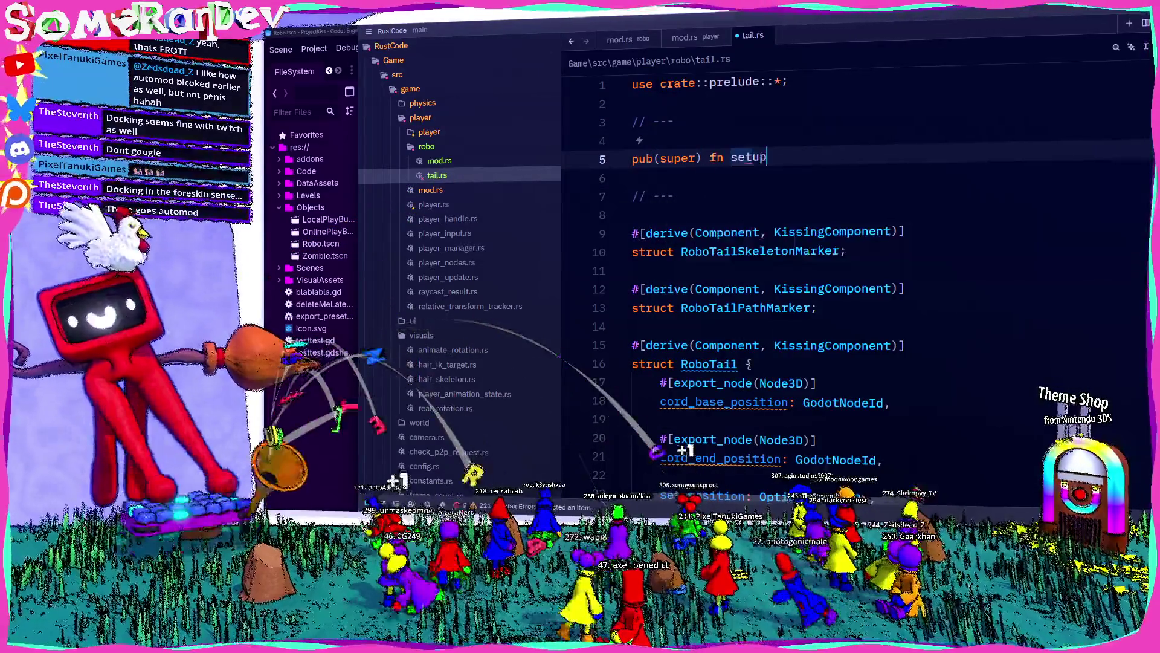
text((app: &mut App) {)
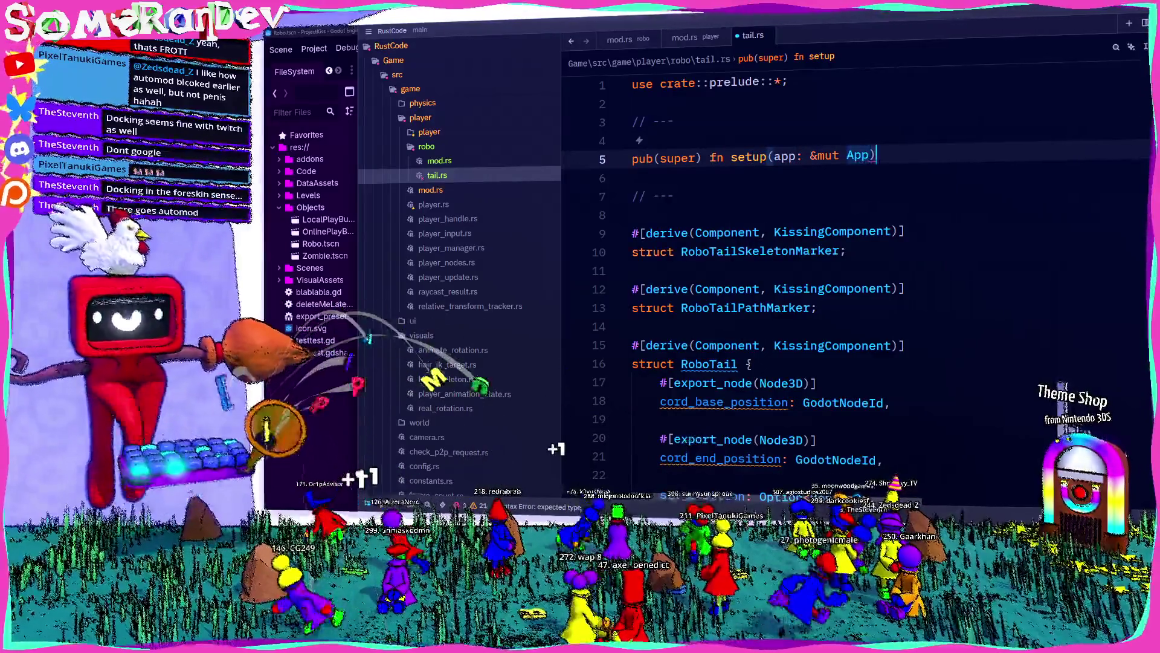
key(Return)
text(app.addS)
text(y)
key(Tab)
text(Update)
key(Tab)
text(update_robo_tail)
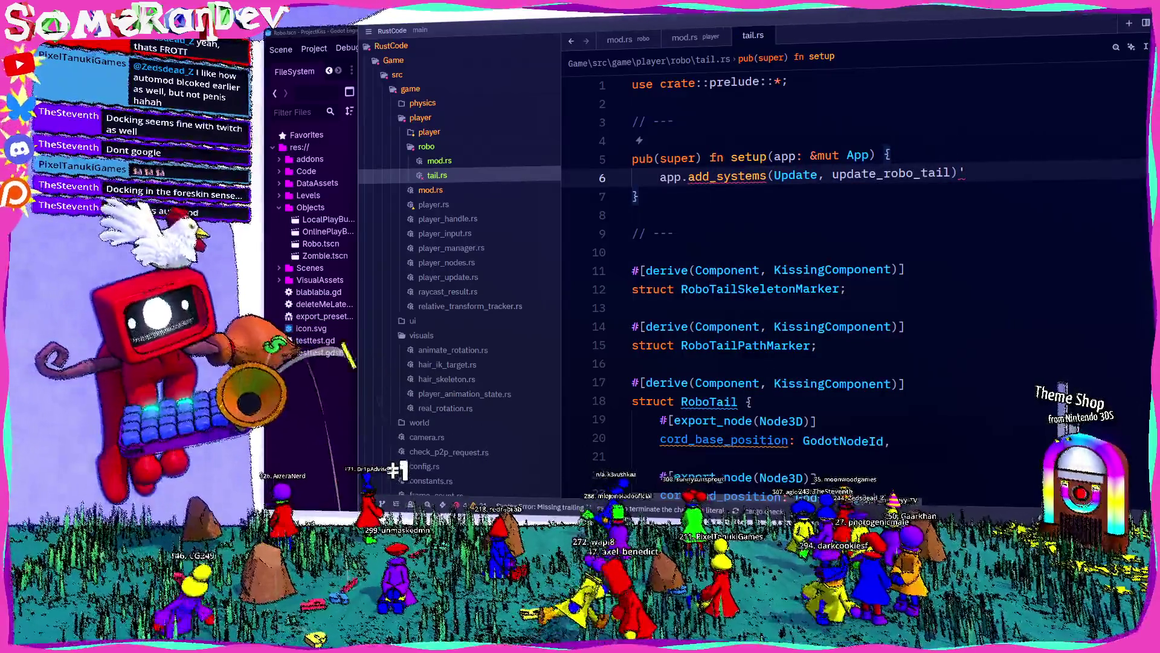
click(439, 160)
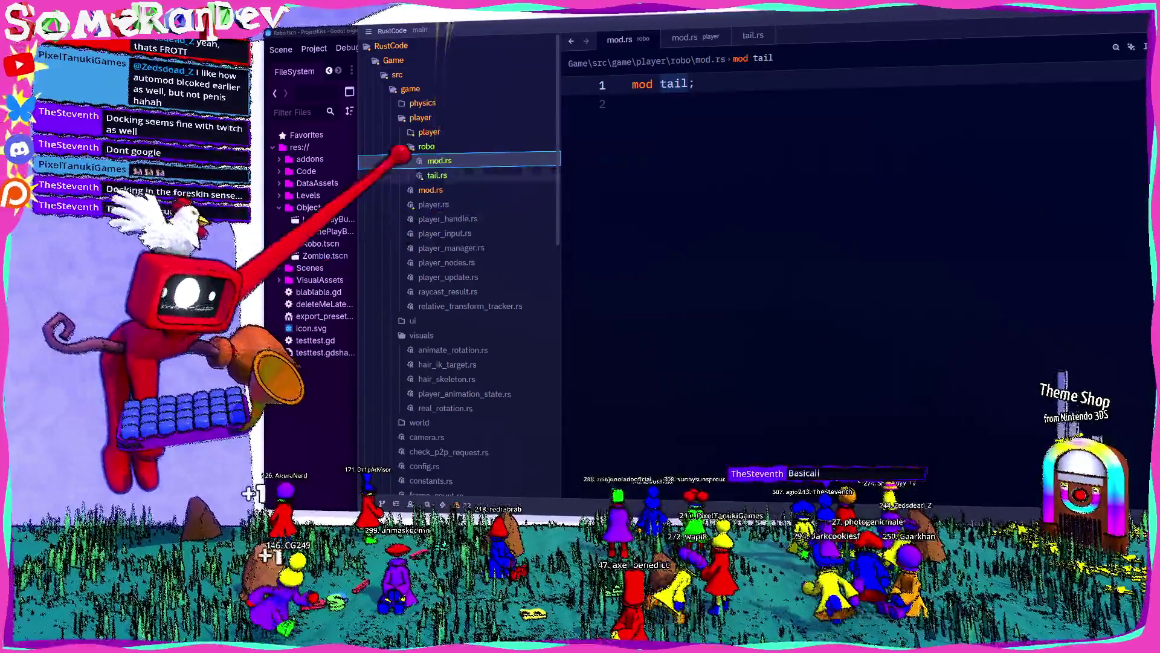
Move the setup function from tail.rs into robo's mod.rs, below mod tail
click(437, 174)
drag(641, 196, 622, 156)
key(ctrl+x)
key(ctrl+Tab)
click(777, 266)
key(Return)
key(ctrl+v)
Qualify App as bevy::prelude::App and change the setup body to tail::setup(app)
click(846, 118)
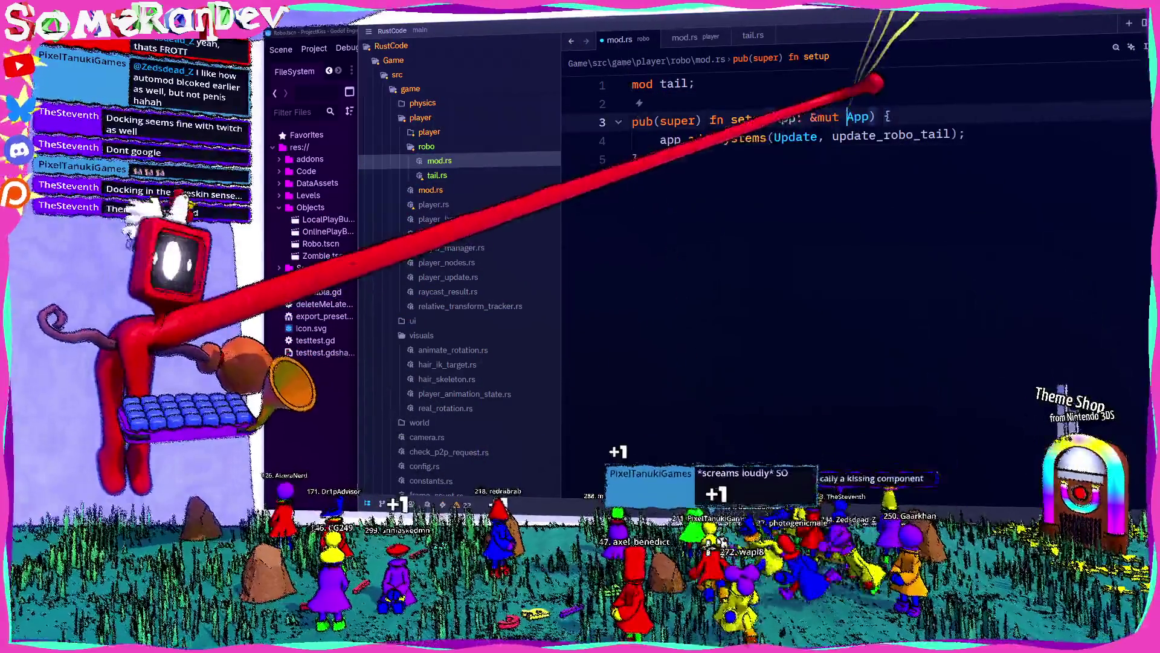
text(bevy::re)
key(BackSpace)
key(BackSpace)
text(pr)
key(Return)
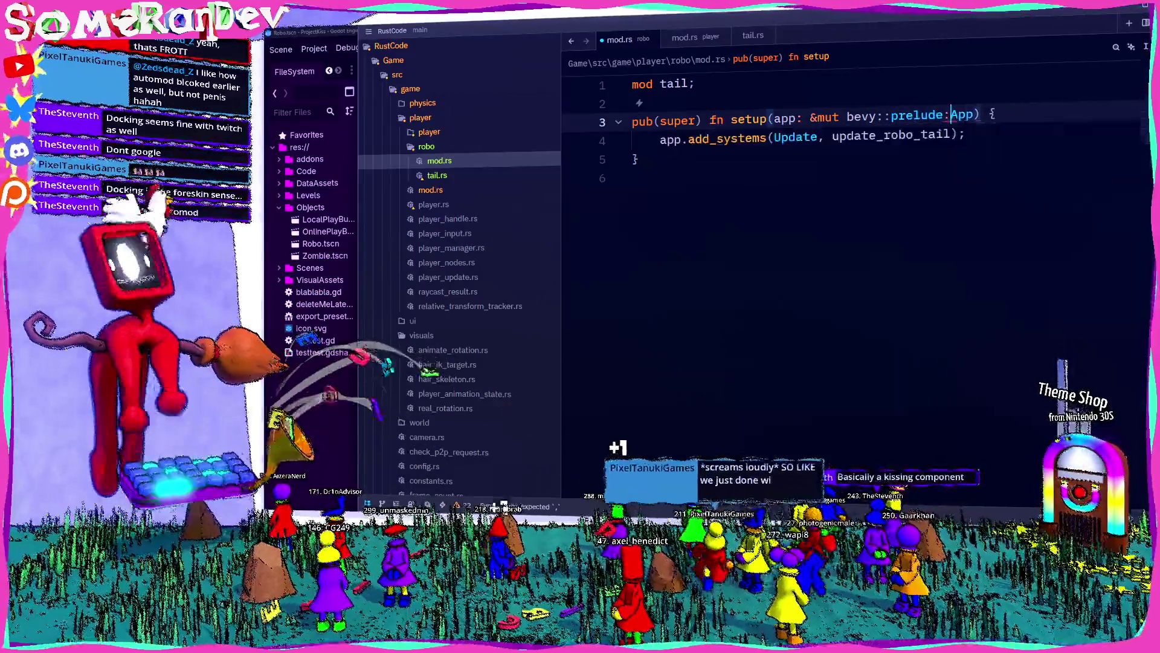
key(Tab)
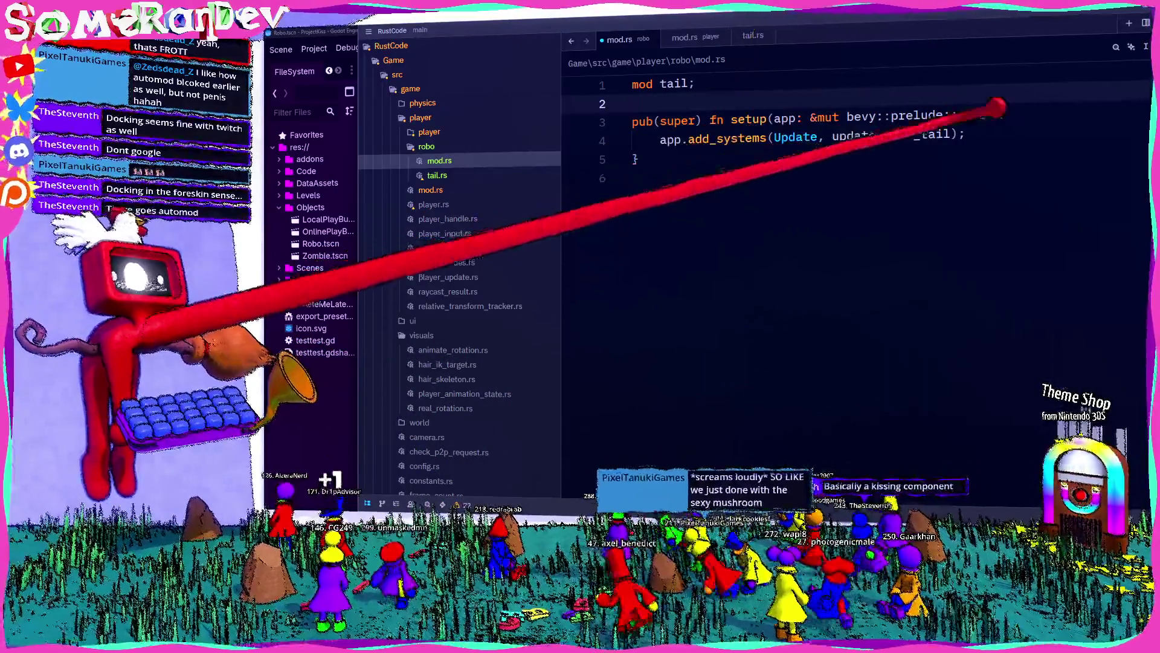
key(shift+Home)
text(tail::setup(app)
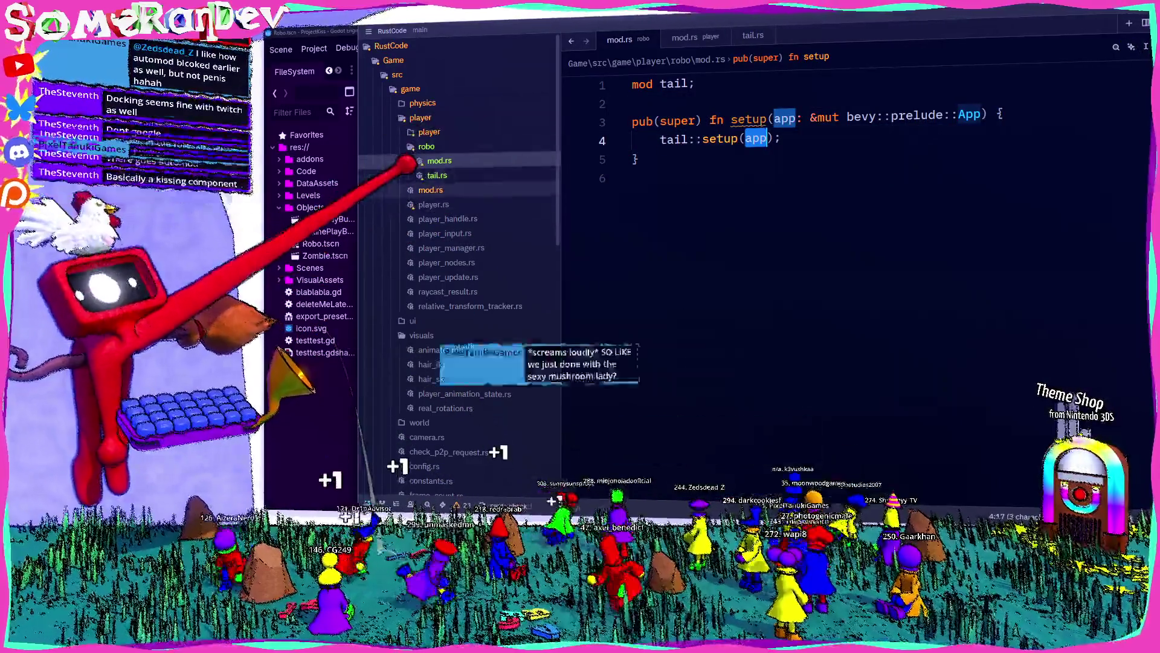
click(430, 190)
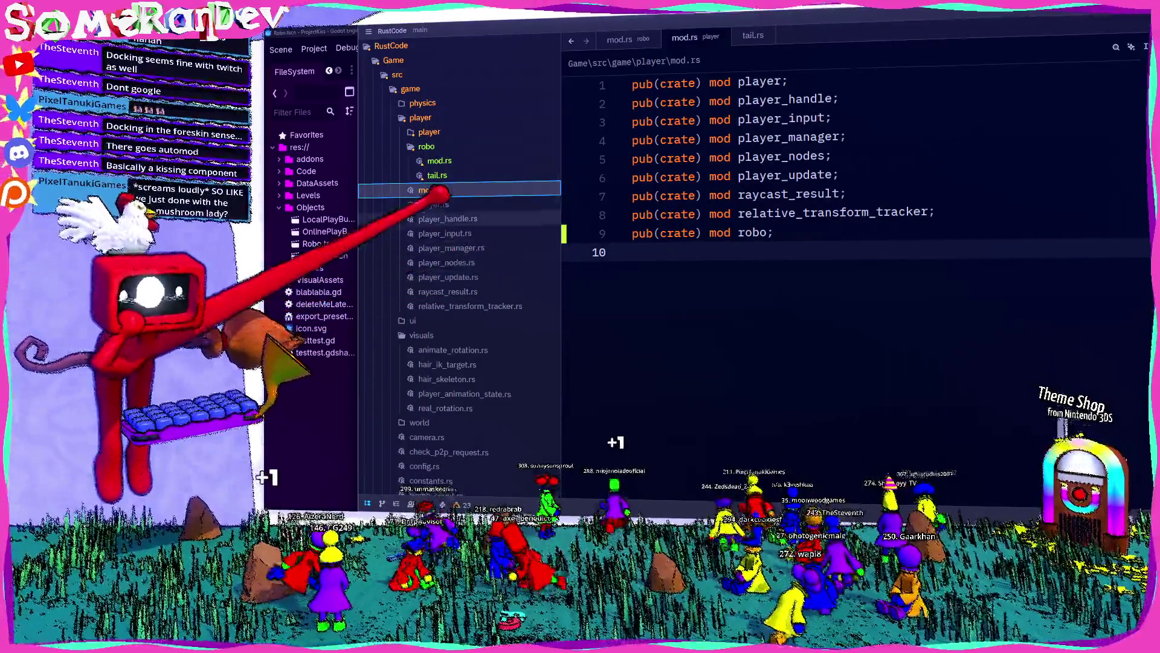
Browse player.rs, player_handle.rs and player_update.rs, then open plugin.rs
click(434, 205)
scroll(777, 324, down, 6)
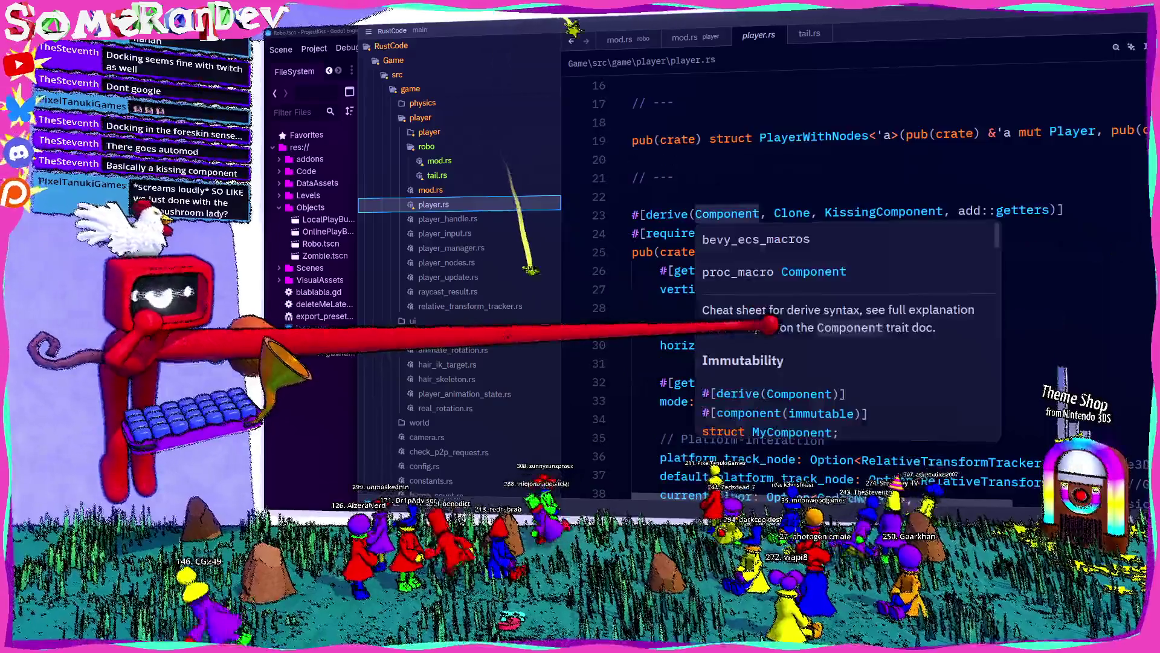
click(477, 221)
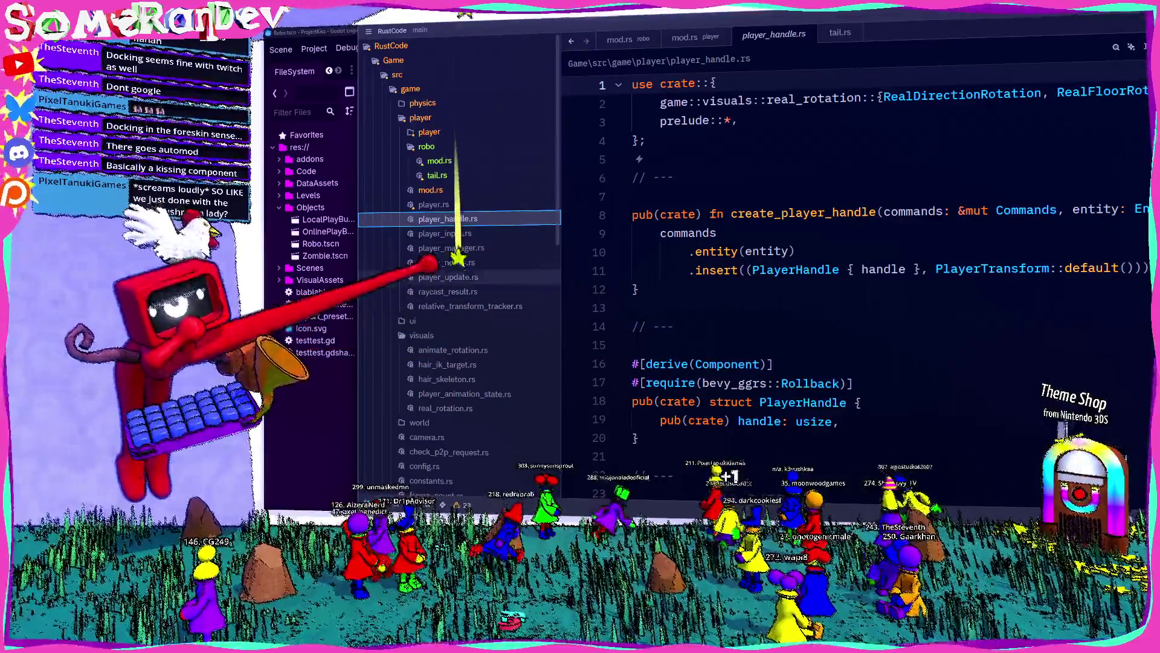
click(448, 277)
scroll(698, 310, down, 12)
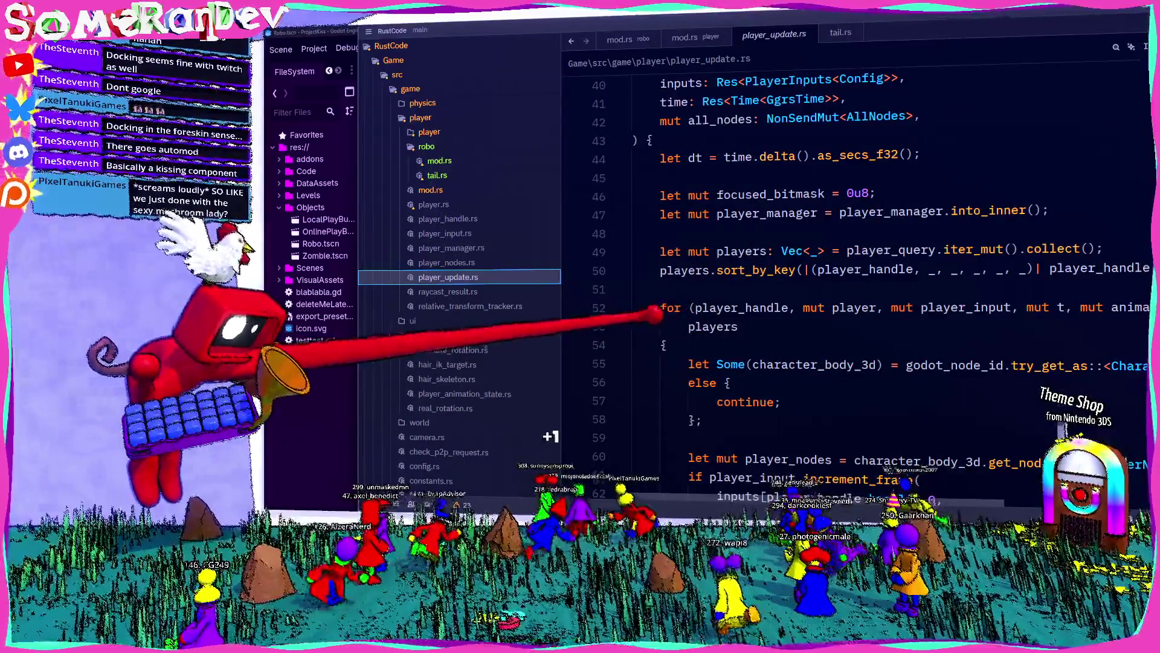
scroll(655, 314, down, 2)
Add a player::setup(app) call after ui::setup(app) in GamePlugin's build
scroll(466, 348, down, 4)
click(417, 408)
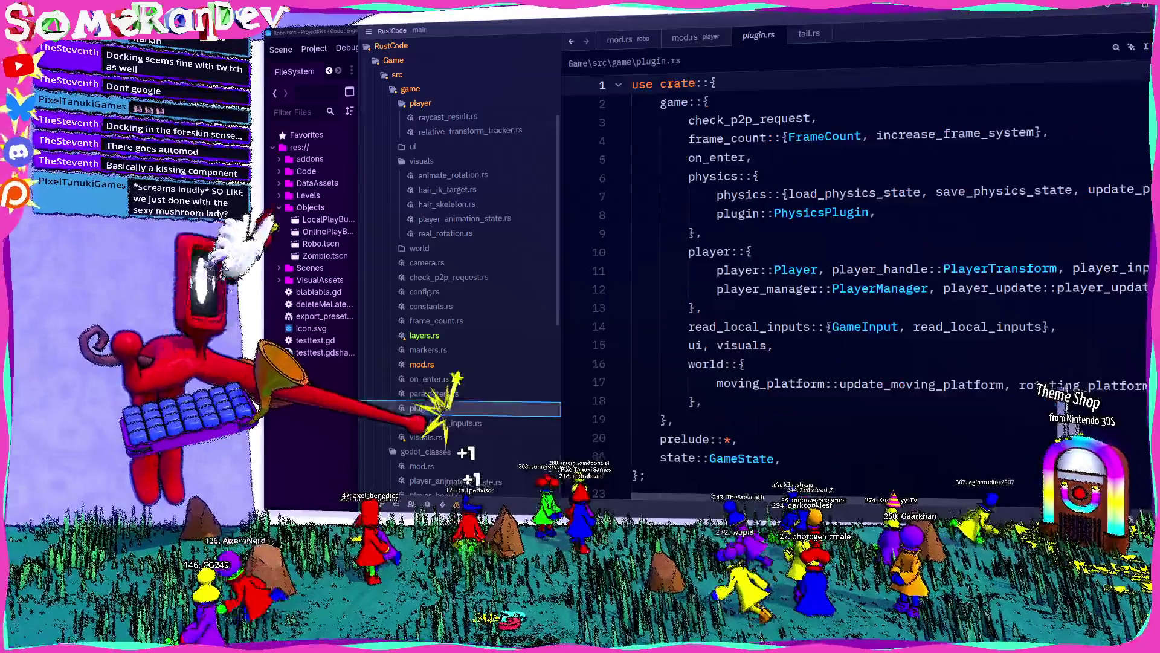
scroll(756, 350, down, 11)
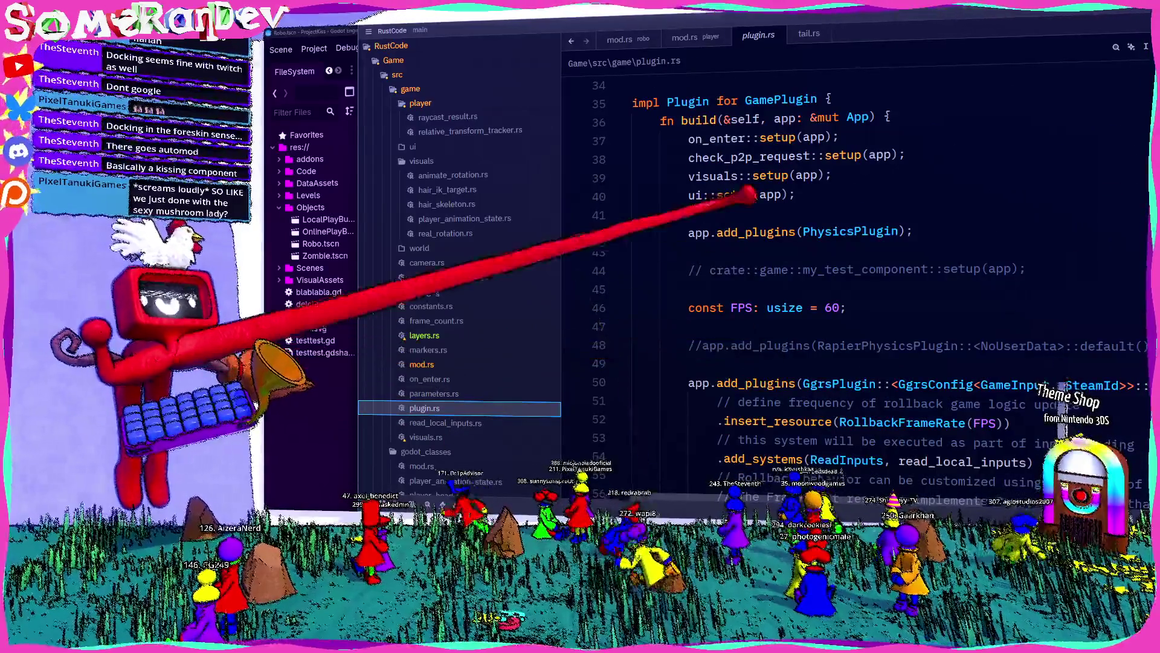
scroll(750, 269, down, 6)
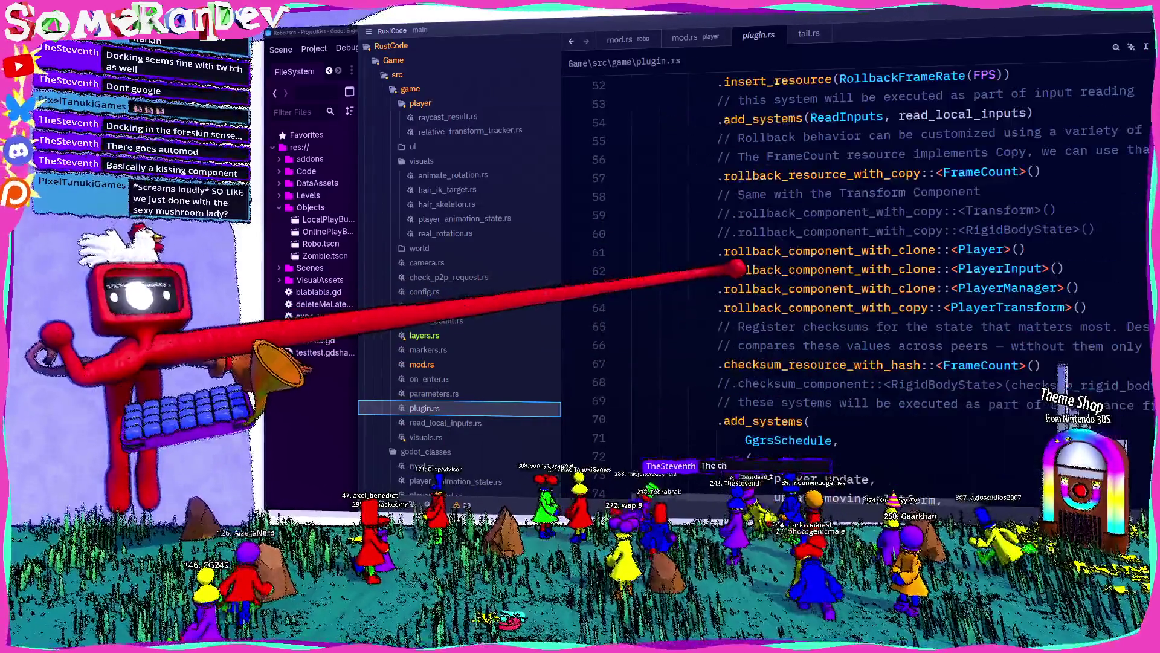
scroll(736, 267, down, 6)
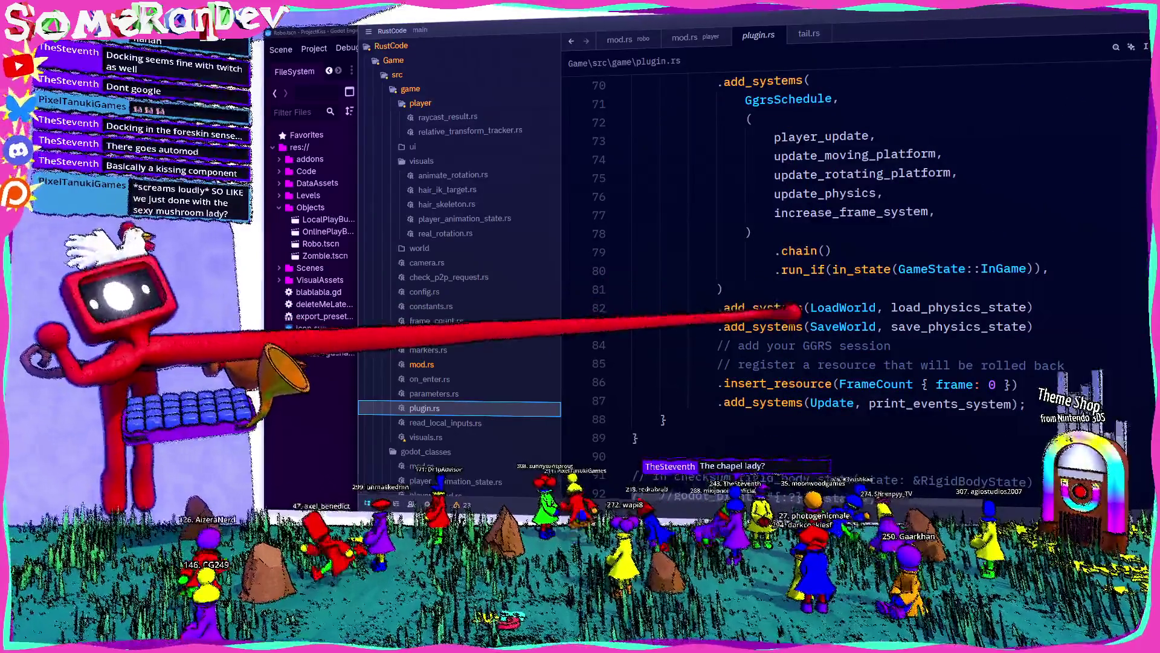
scroll(737, 298, up, 16)
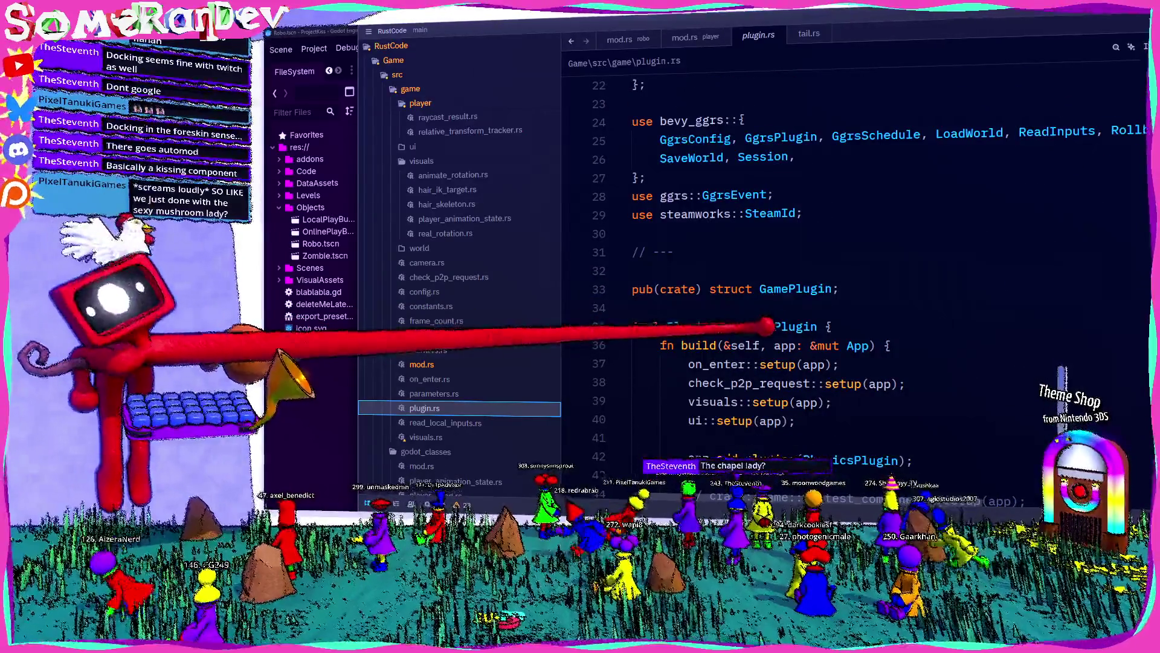
click(819, 427)
key(Return)
key(Return)
text(yer::setup(app);)
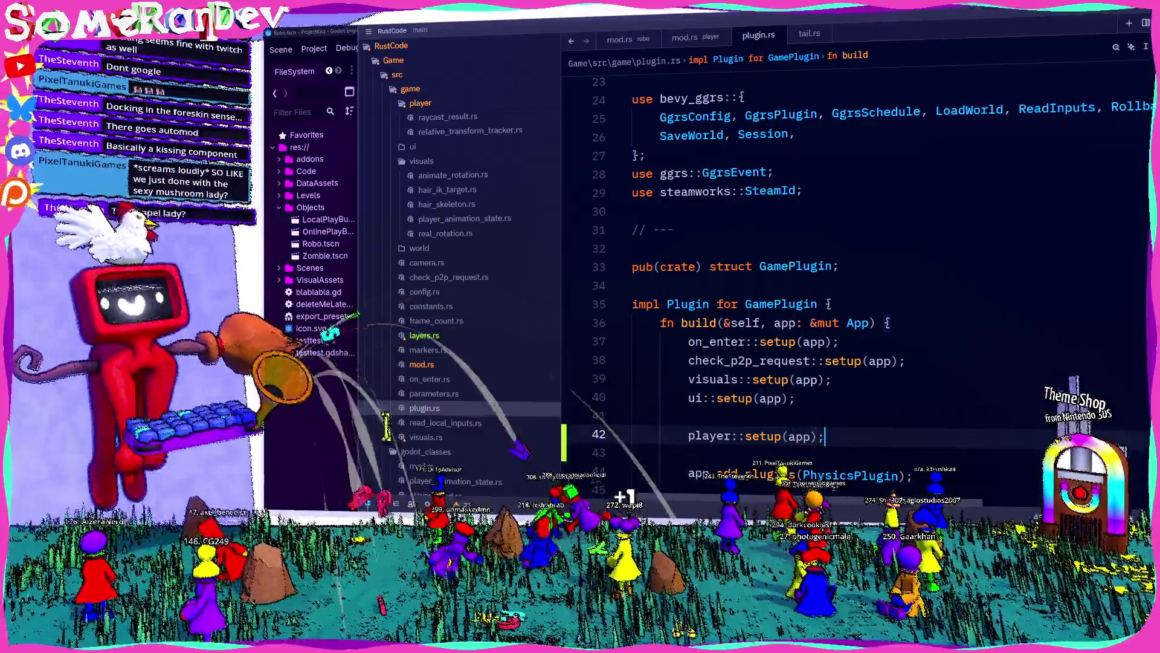
scroll(386, 425, up, 4)
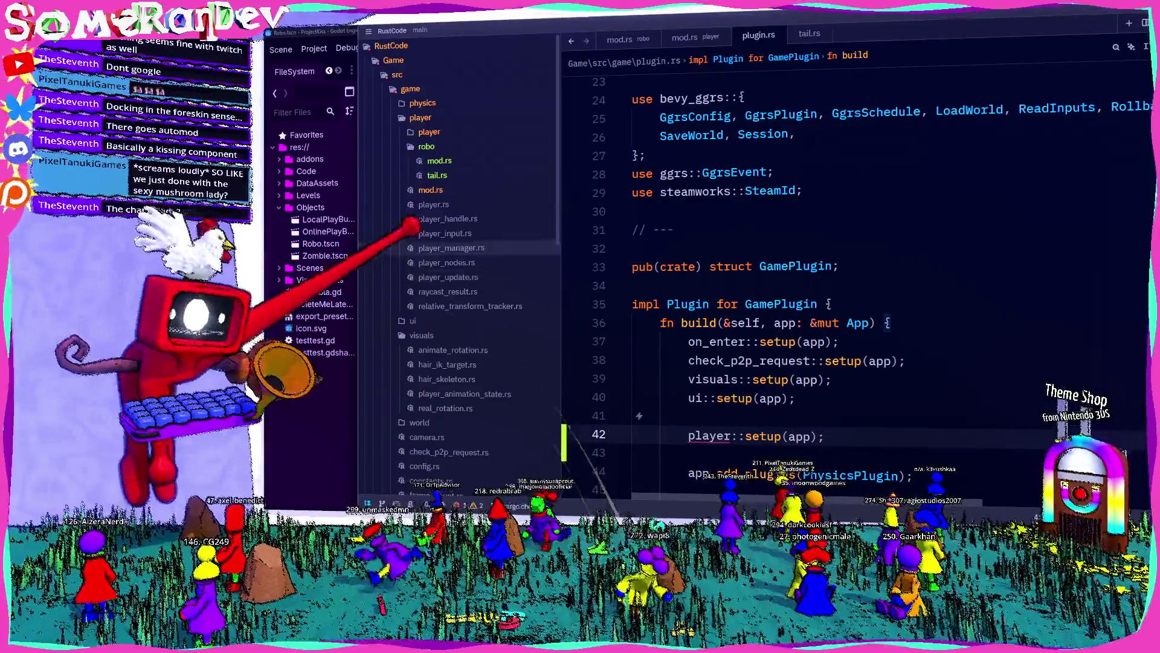
click(431, 189)
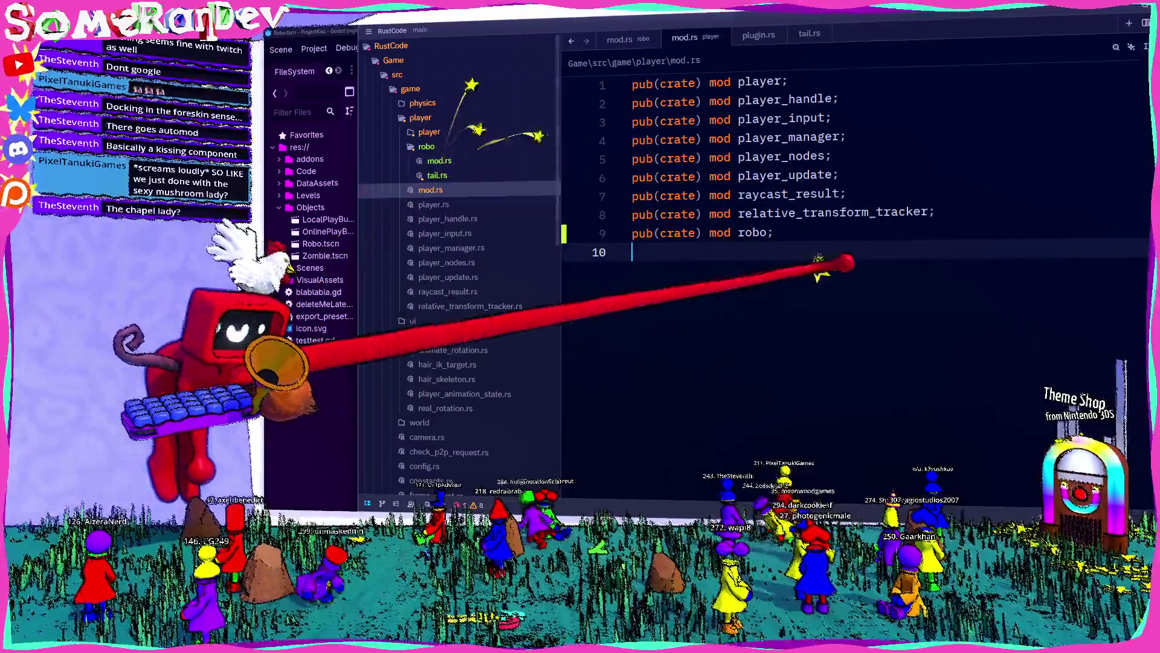
Write pub(super) fn setup(app: &bevy::prelude::App) calling robo::setup(app) in player/mod.rs
key(Up)
text(pub(super))
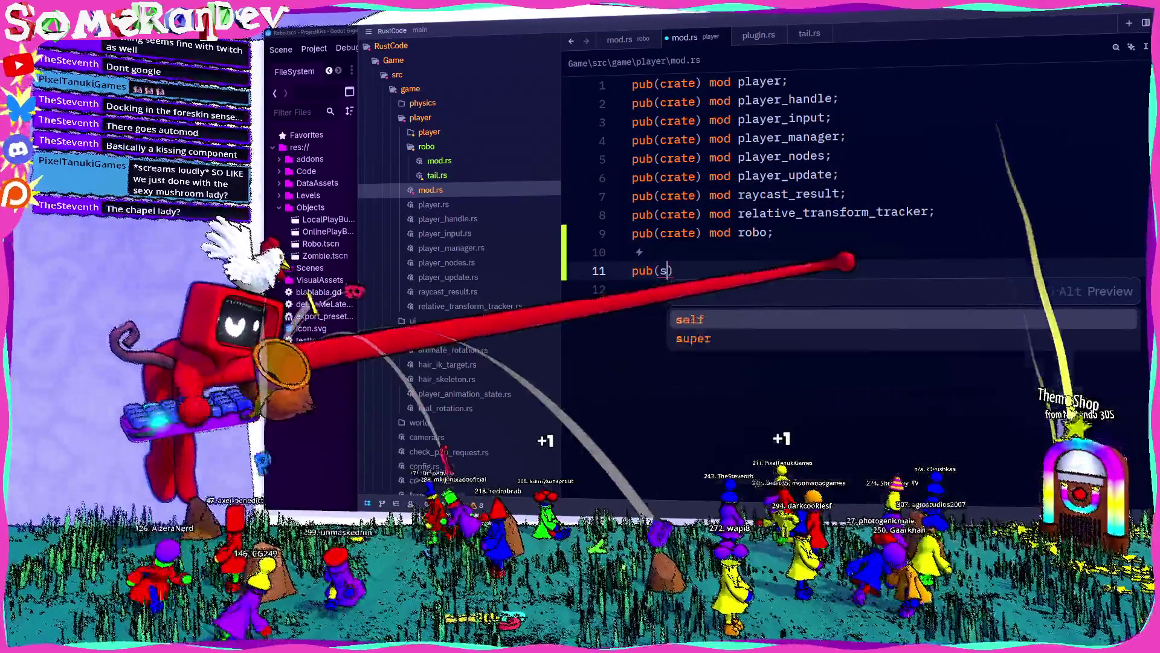
text( fn s)
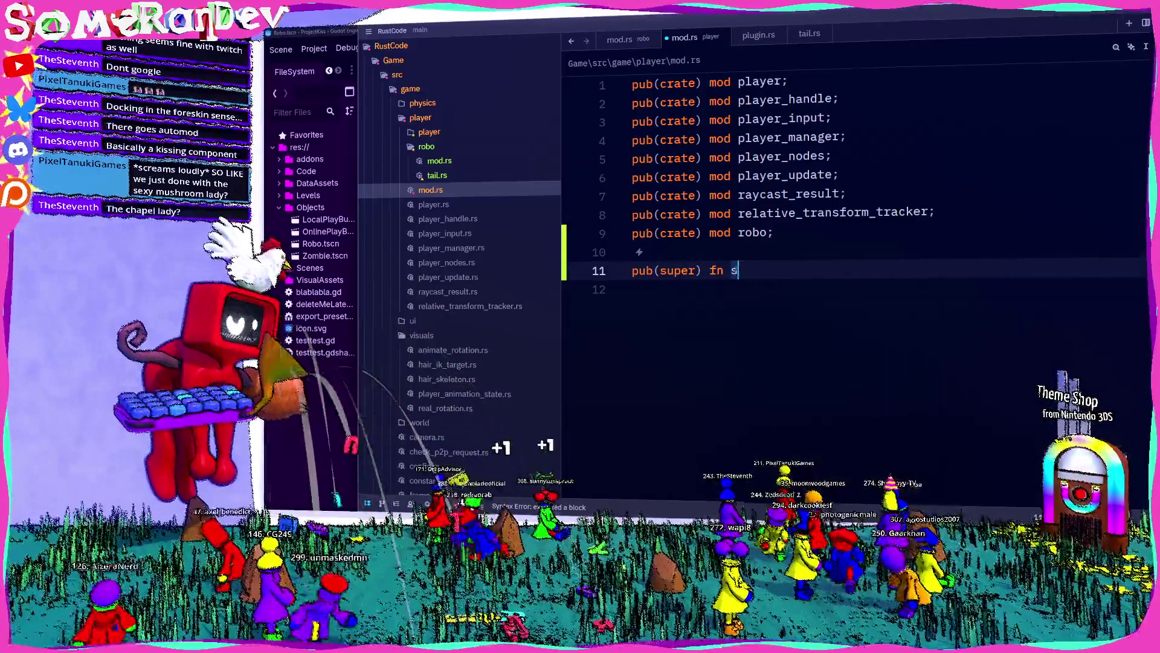
text(dapp: &be)
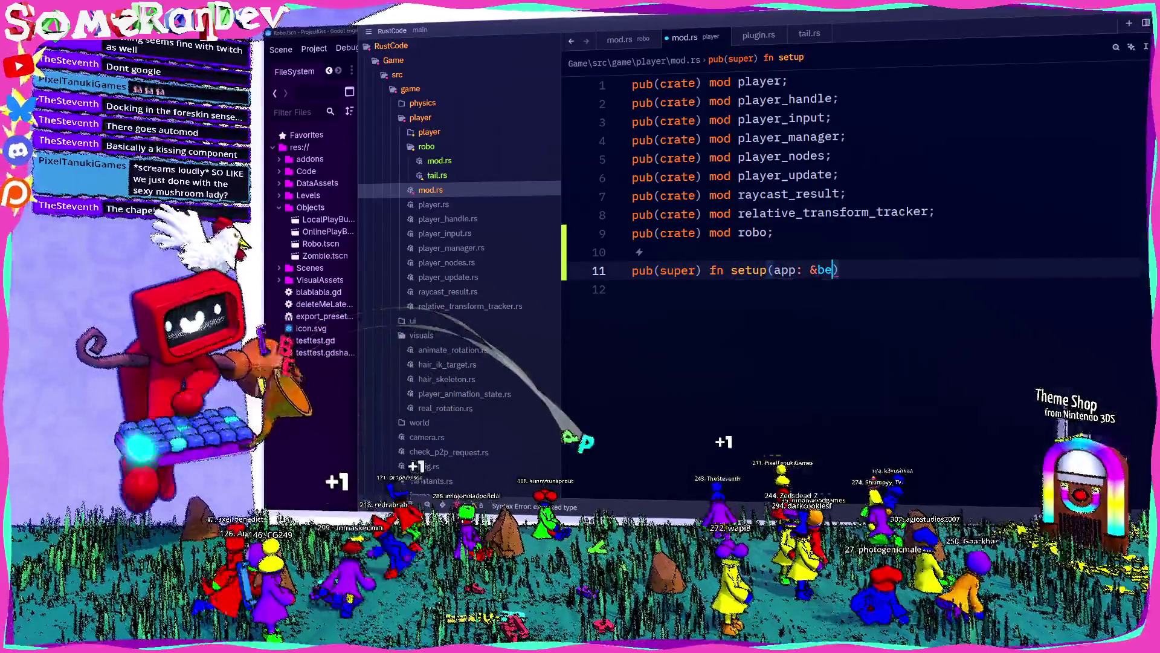
text(vy::prelude::A)
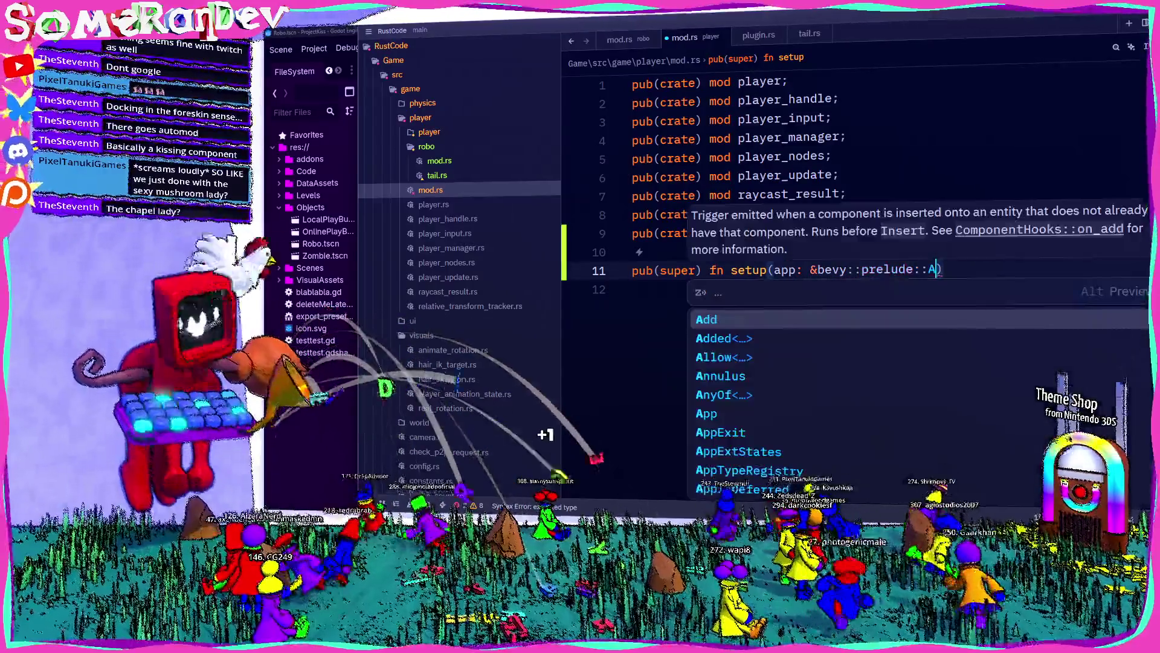
text(pp)
key(Return)
text() {)
key(Return)
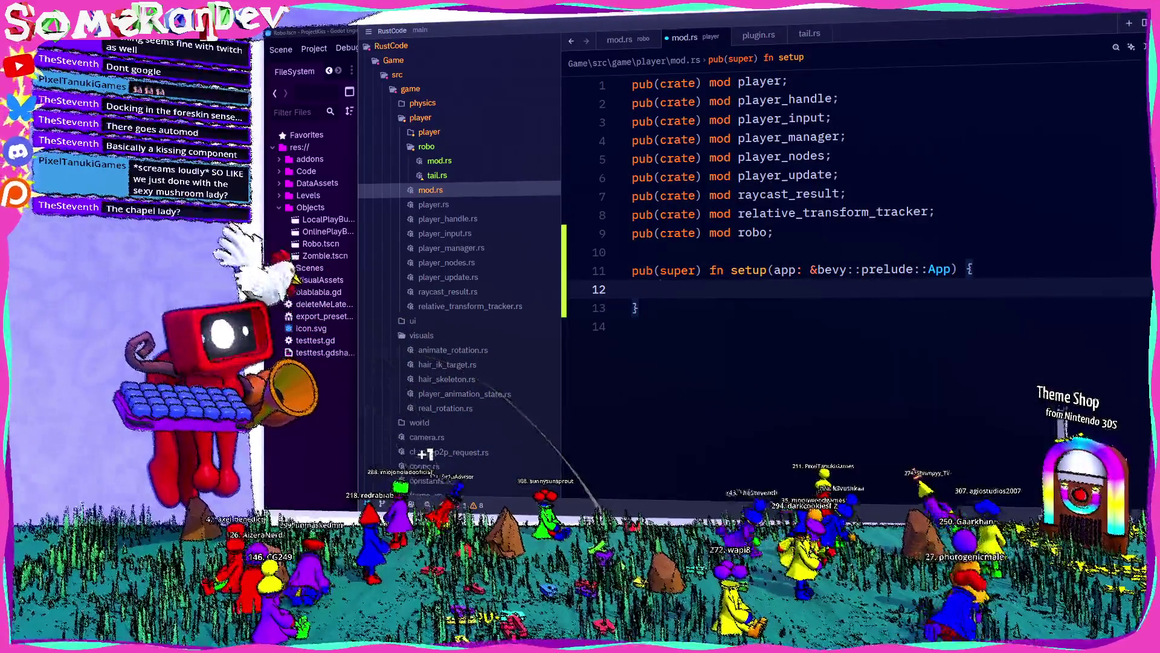
text(robo::setu)
key(Return)
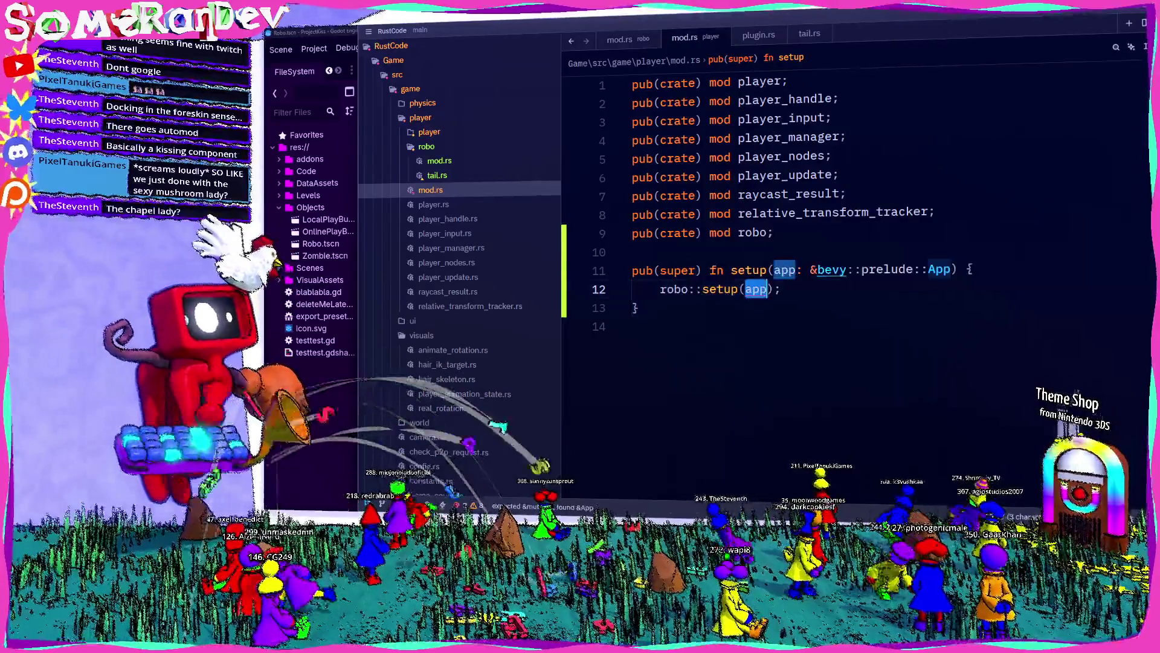
Make the setup parameter &mut bevy::prelude::App and save player/mod.rs
click(813, 360)
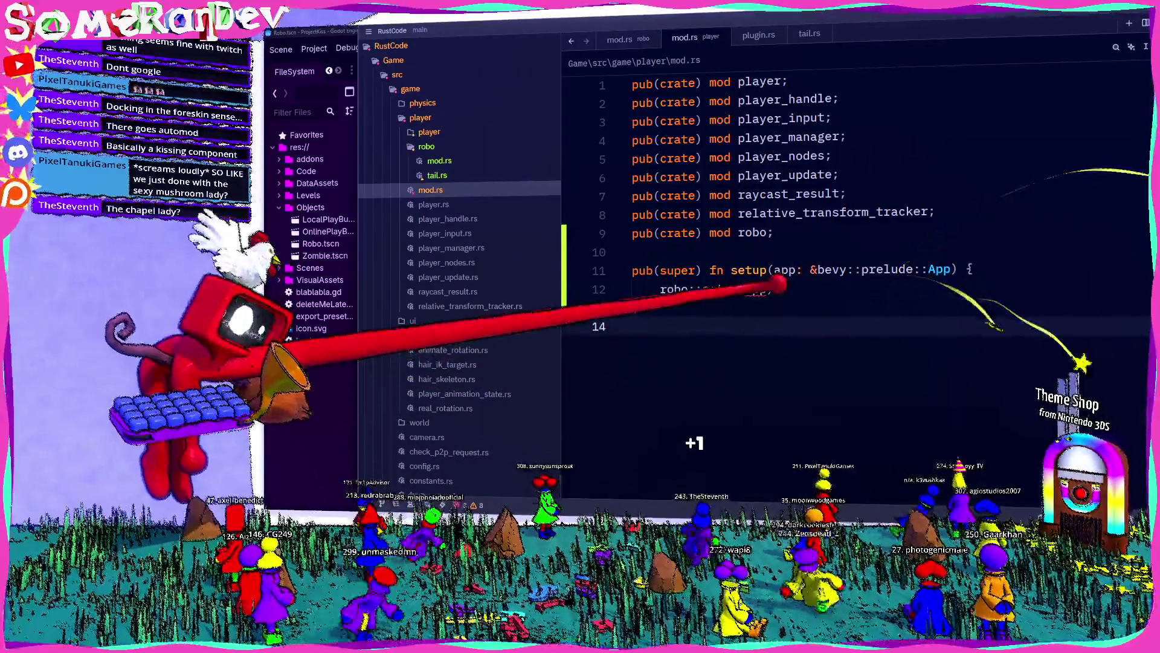
mouse_move(778, 285)
click(817, 271)
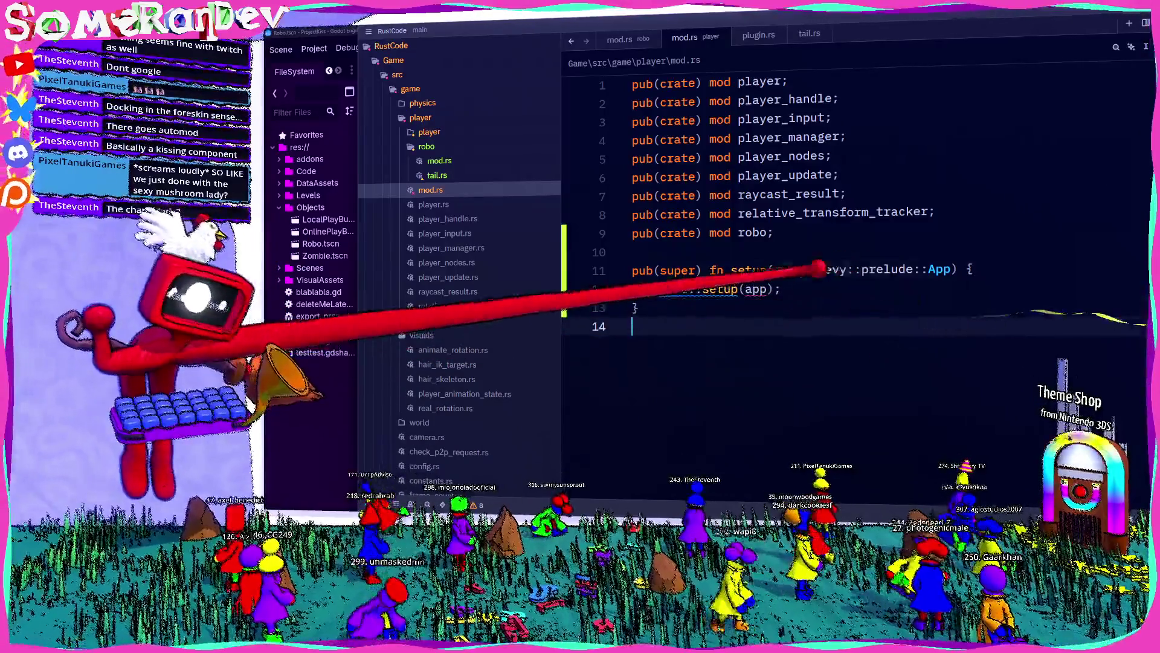
text(mut)
key(ctrl+s)
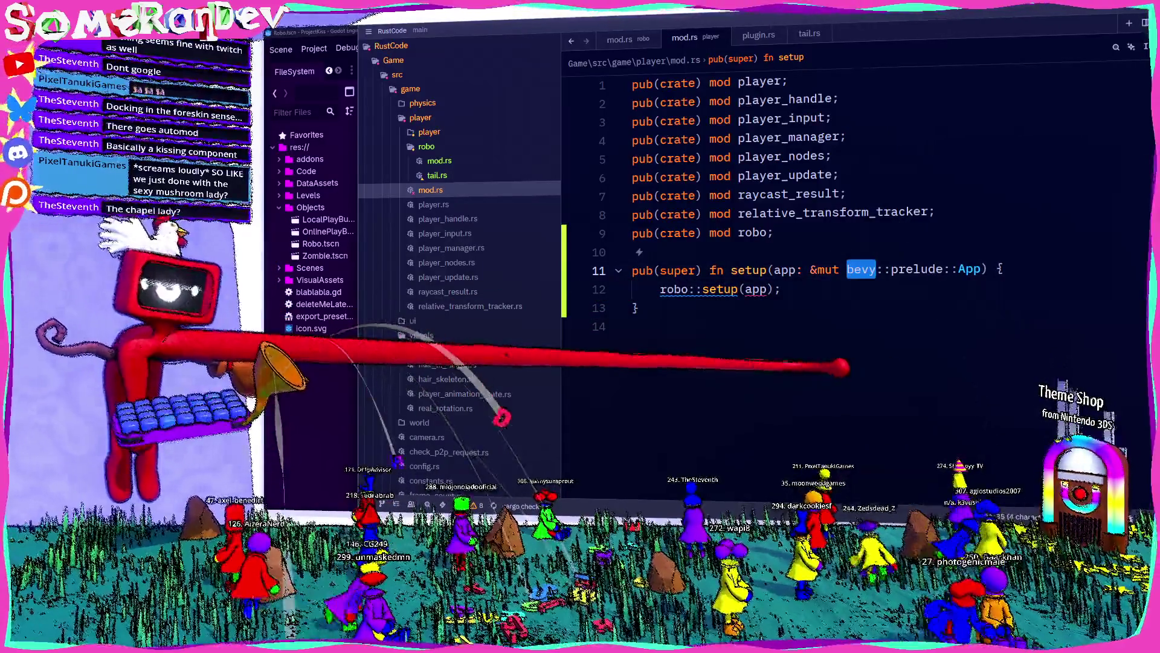
click(623, 38)
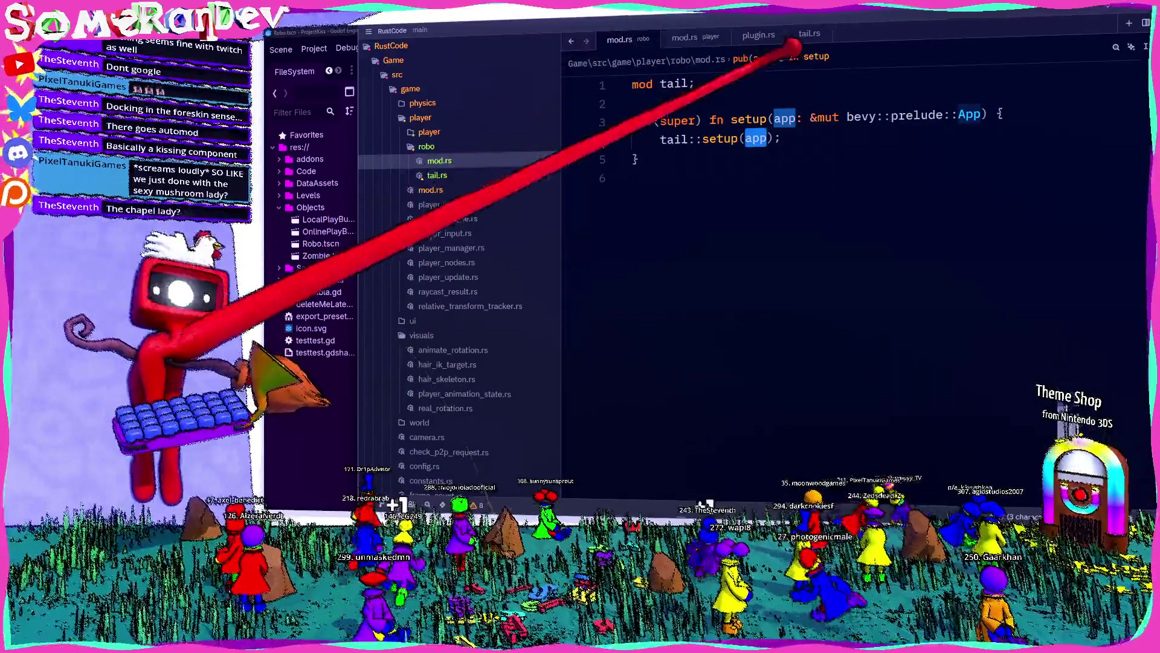
Inspect the player::setup(app) call in plugin.rs and save the file
click(758, 35)
scroll(804, 272, down, 2)
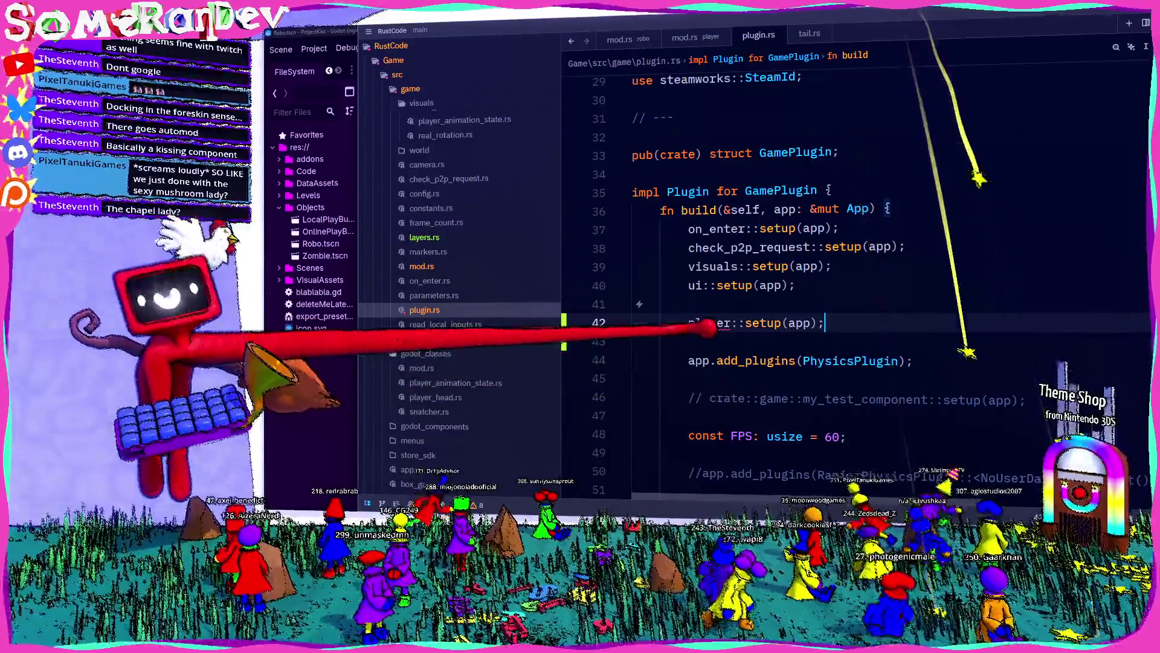
mouse_move(710, 326)
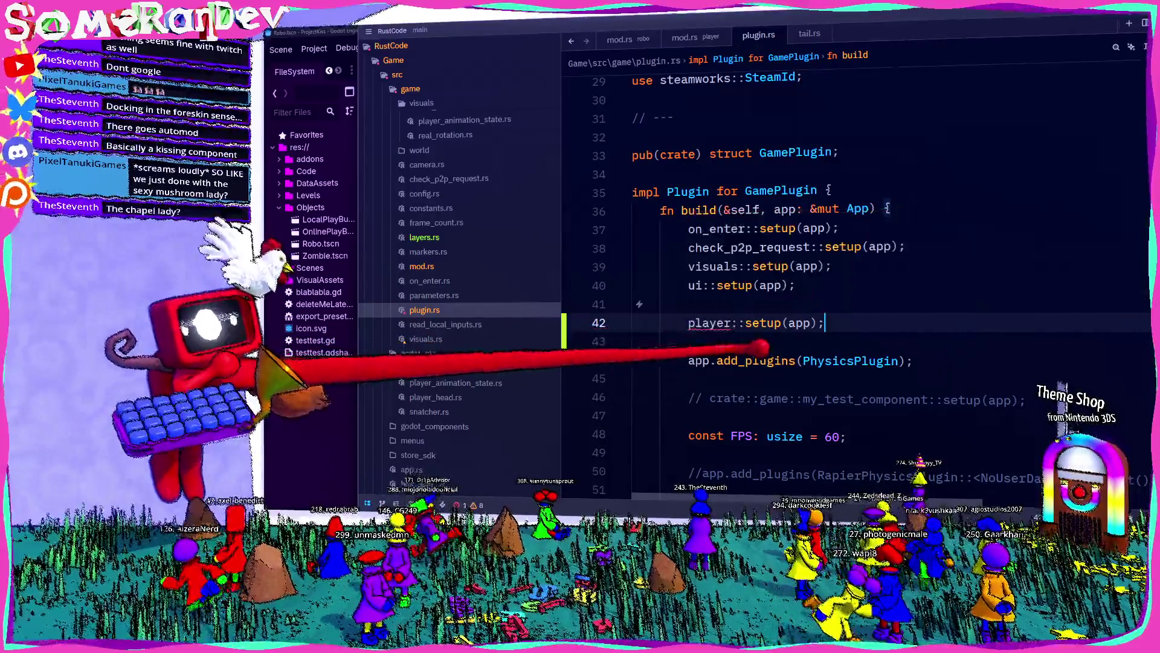
scroll(713, 327, up, 9)
scroll(716, 330, down, 8)
scroll(723, 339, down, 1)
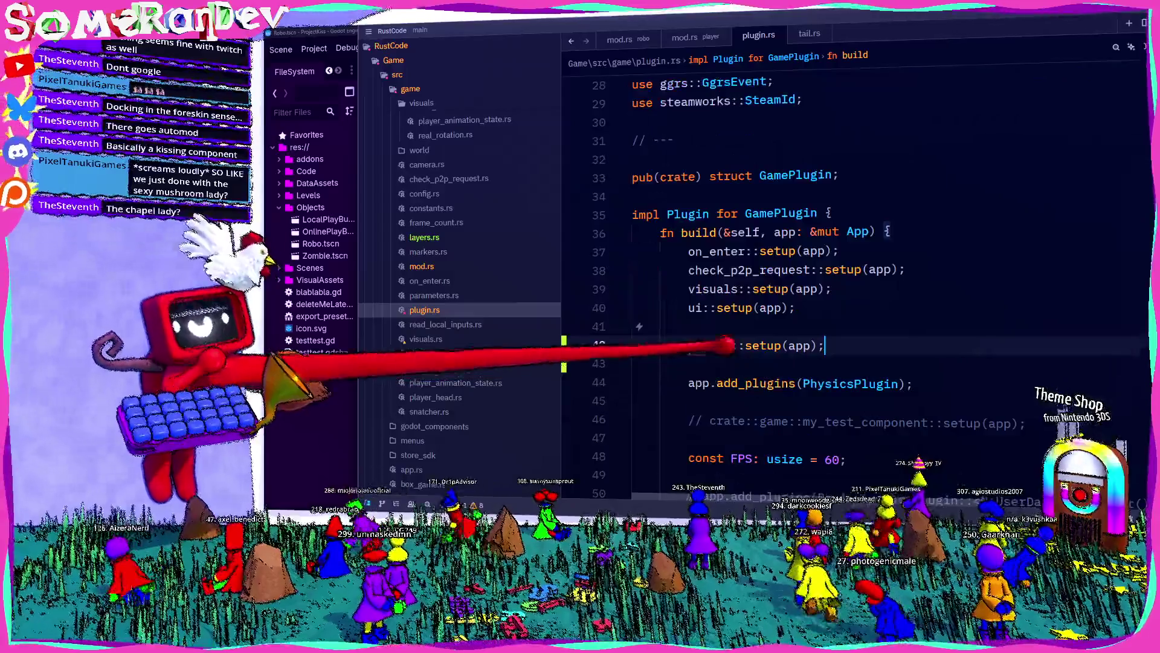
key(BackSpace)
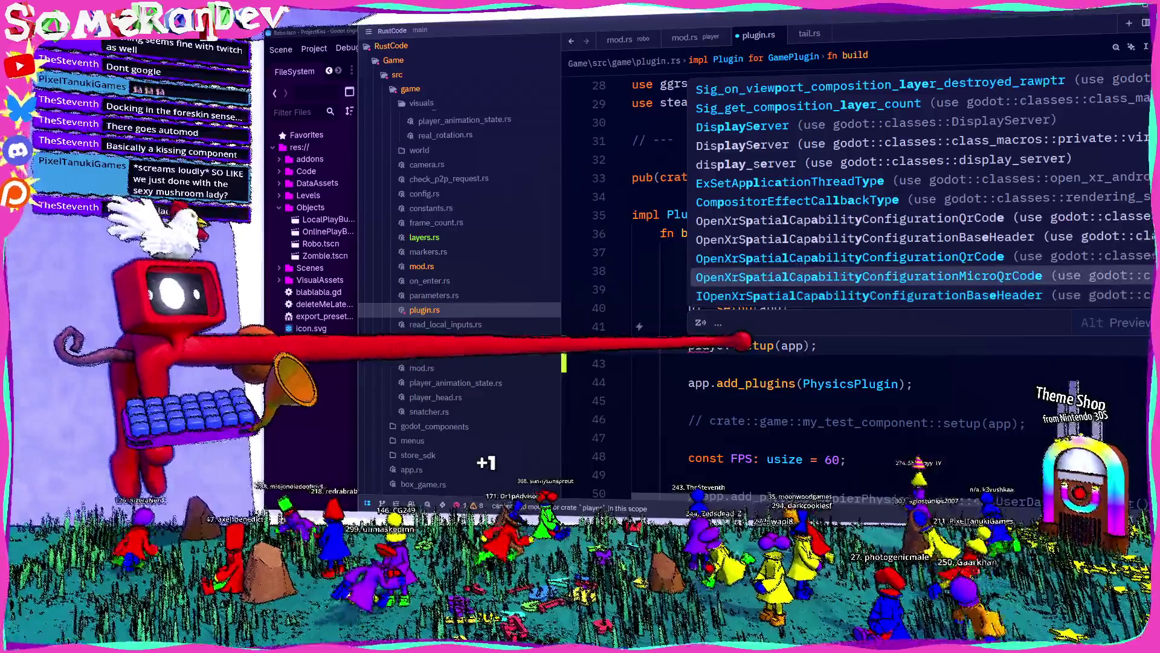
text(e)
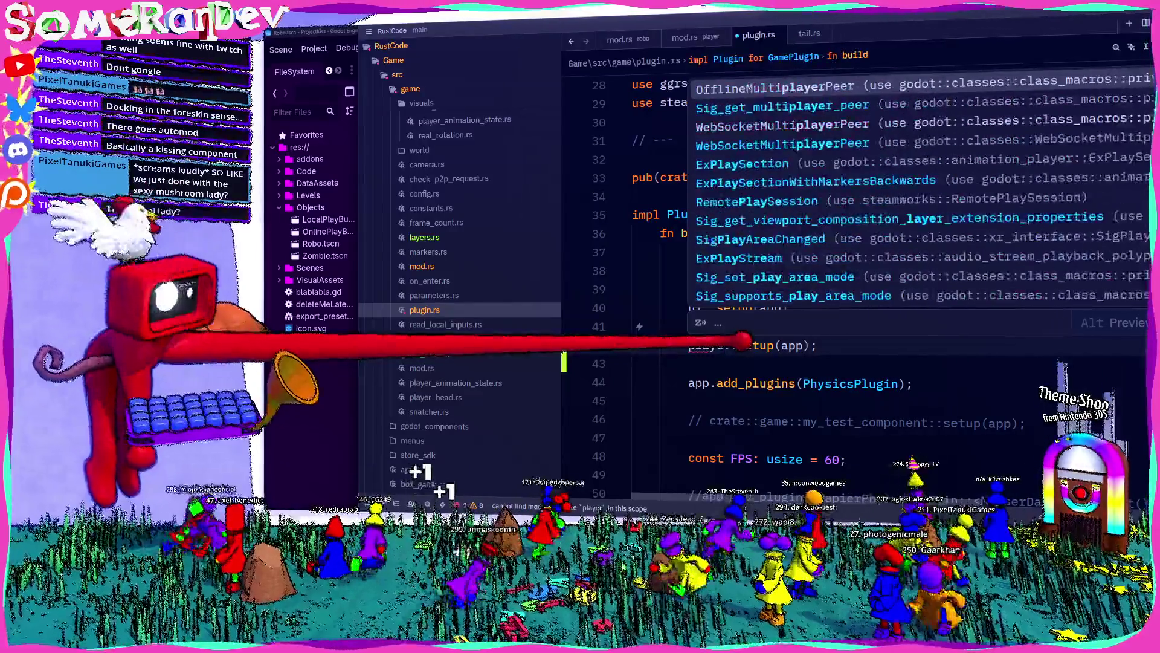
key(BackSpace)
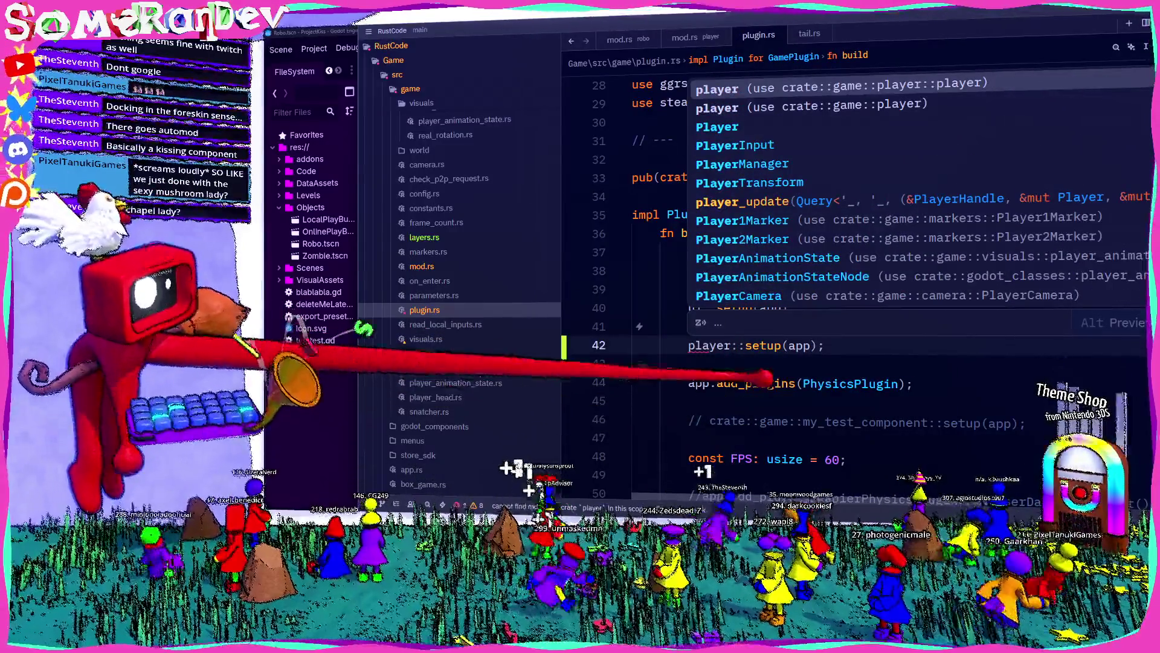
key(Escape)
key(ctrl+s)
Add self to the player import group in plugin.rs and save
scroll(846, 272, up, 14)
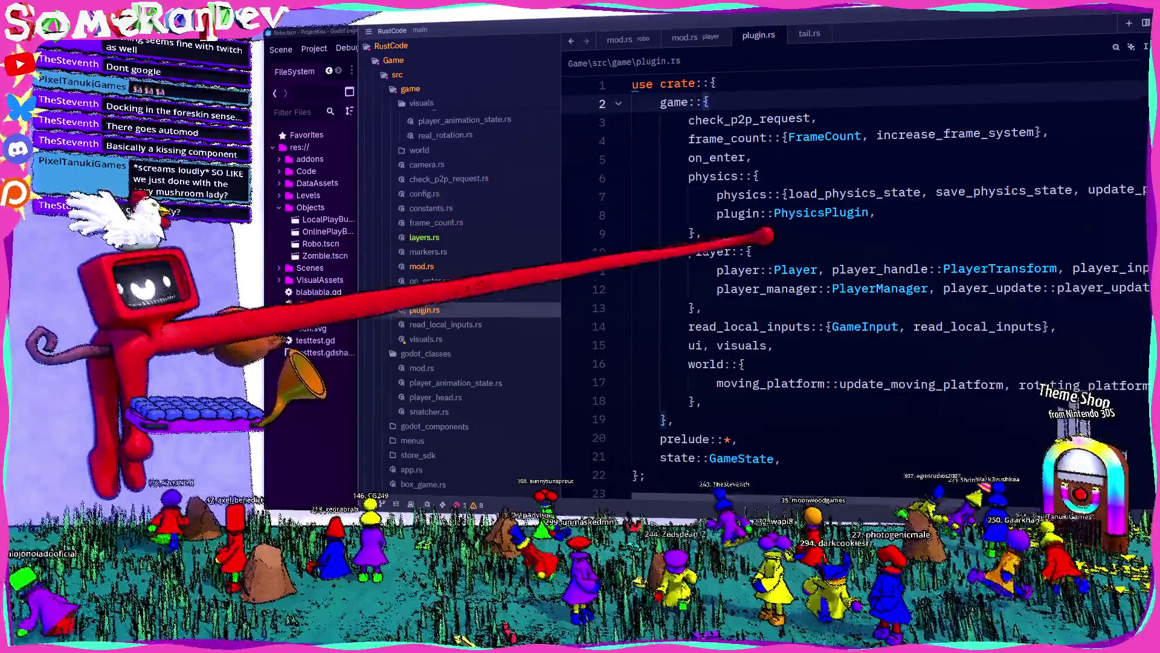
click(762, 252)
key(Return)
text(self,)
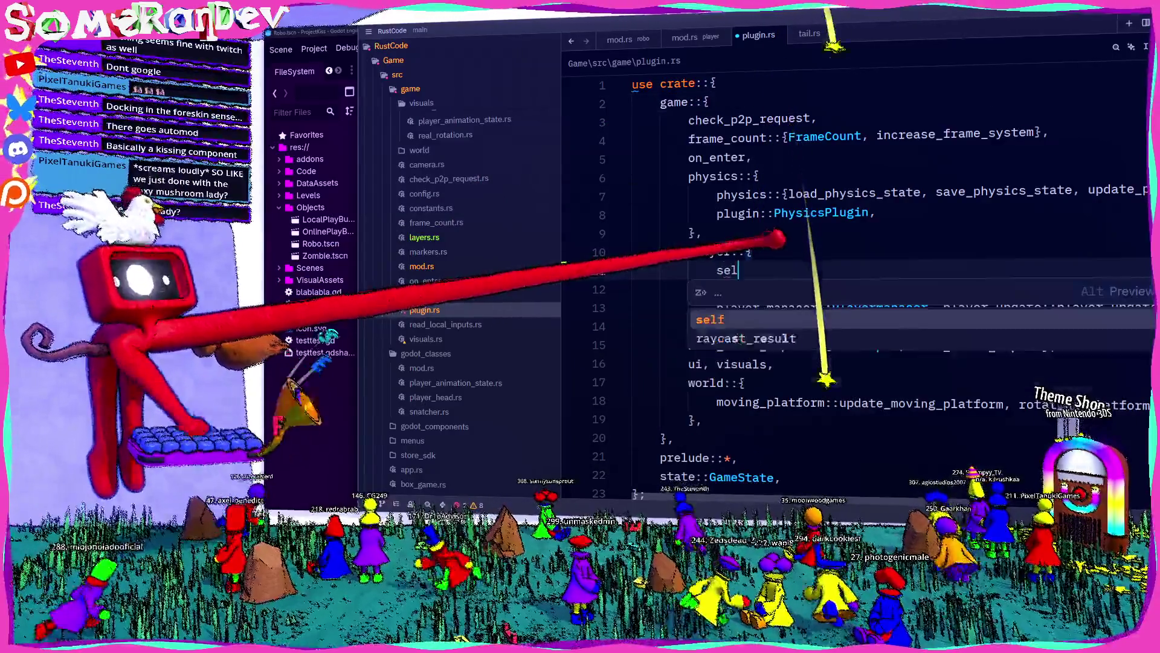
key(ctrl+s)
Move player::setup(app); to the first line of GamePlugin's fn build
scroll(846, 272, down, 9)
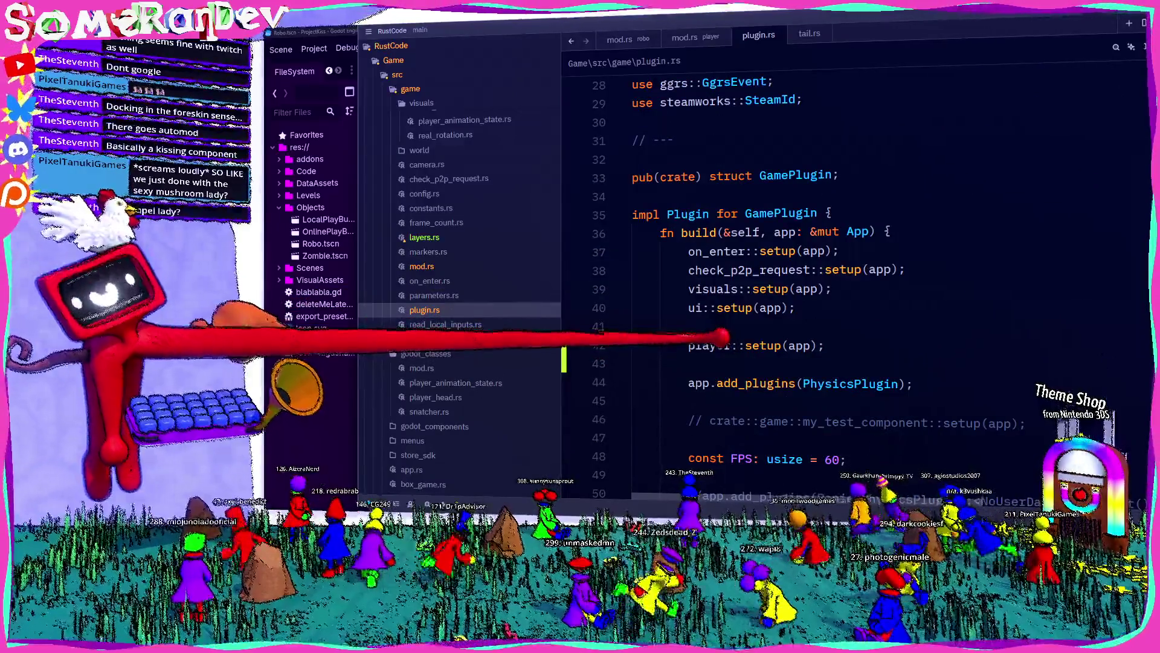
drag(825, 345, 689, 345)
key(BackSpace)
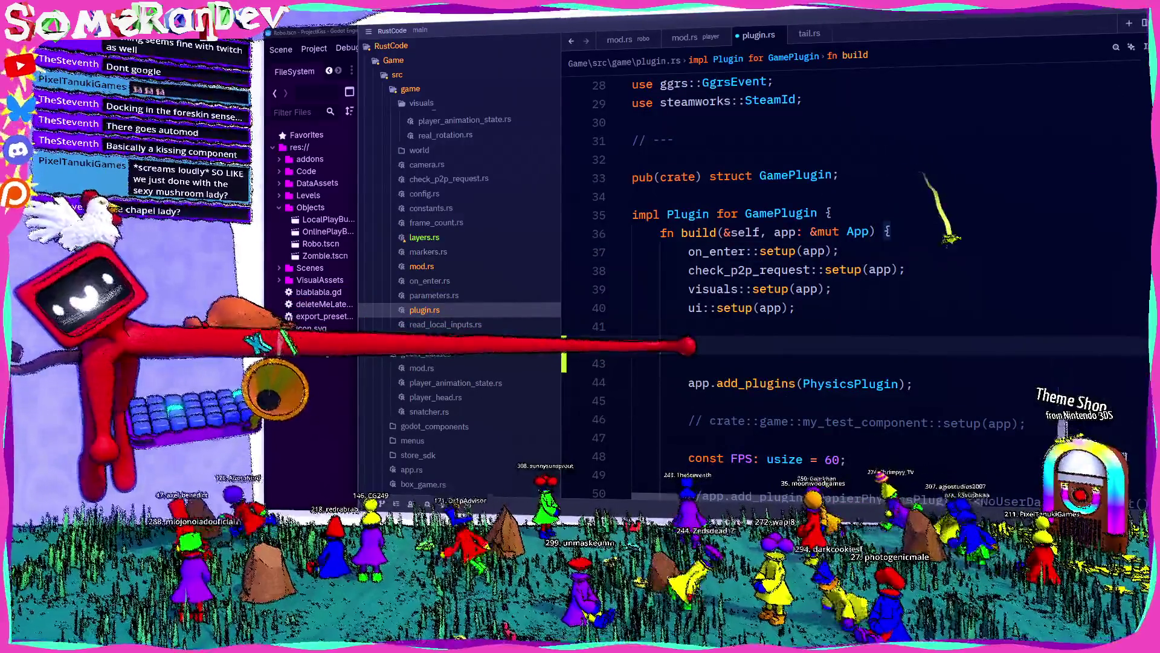
key(BackSpace)
key(BackSpace)
scroll(415, 265, up, 5)
click(420, 117)
click(951, 225)
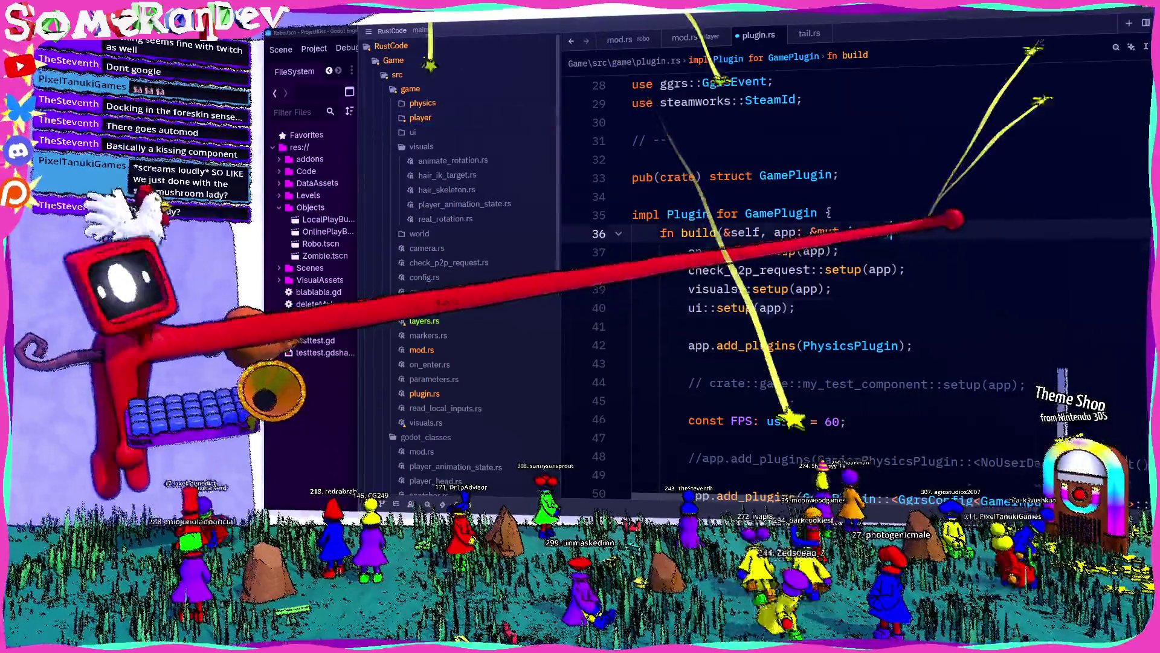
key(Return)
text(player::setup(app);)
click(829, 290)
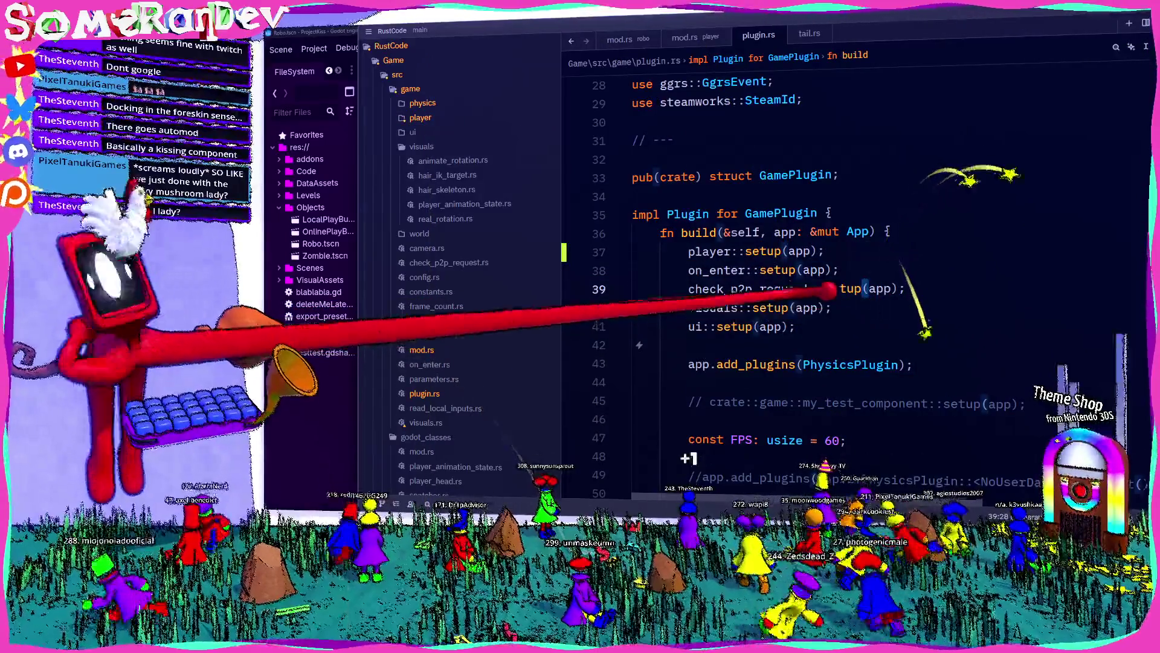
click(695, 36)
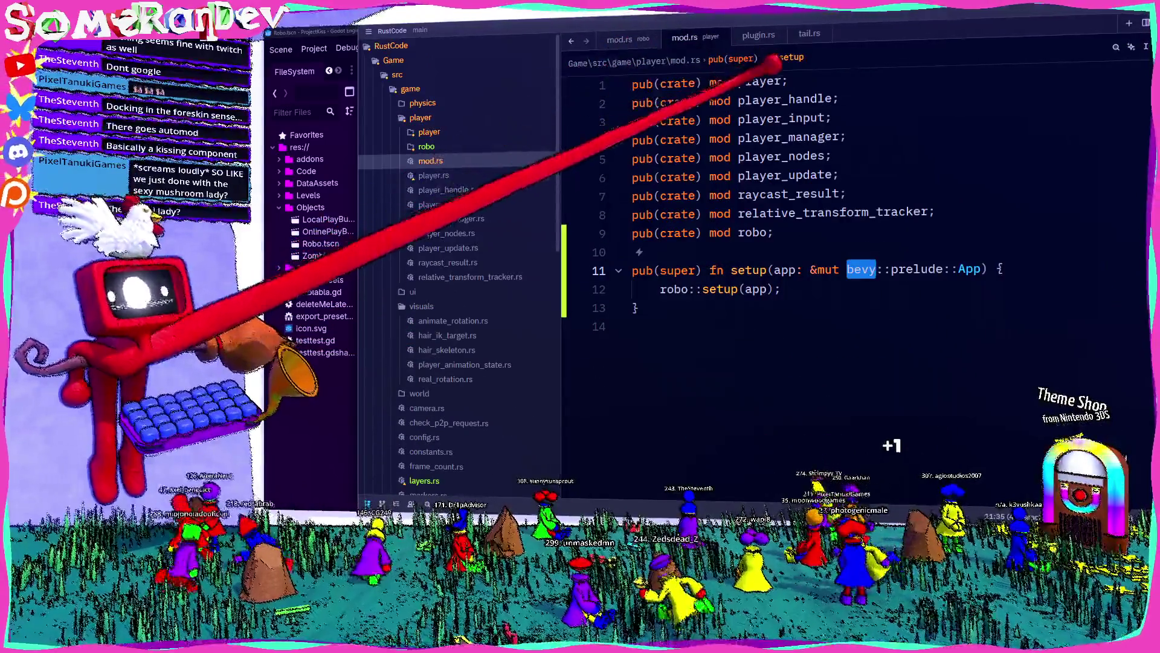
In robo/tail.rs, add all_nodes: NonSend<AllNodes>, after robo_tail_path in update_robo_tail
key(F12)
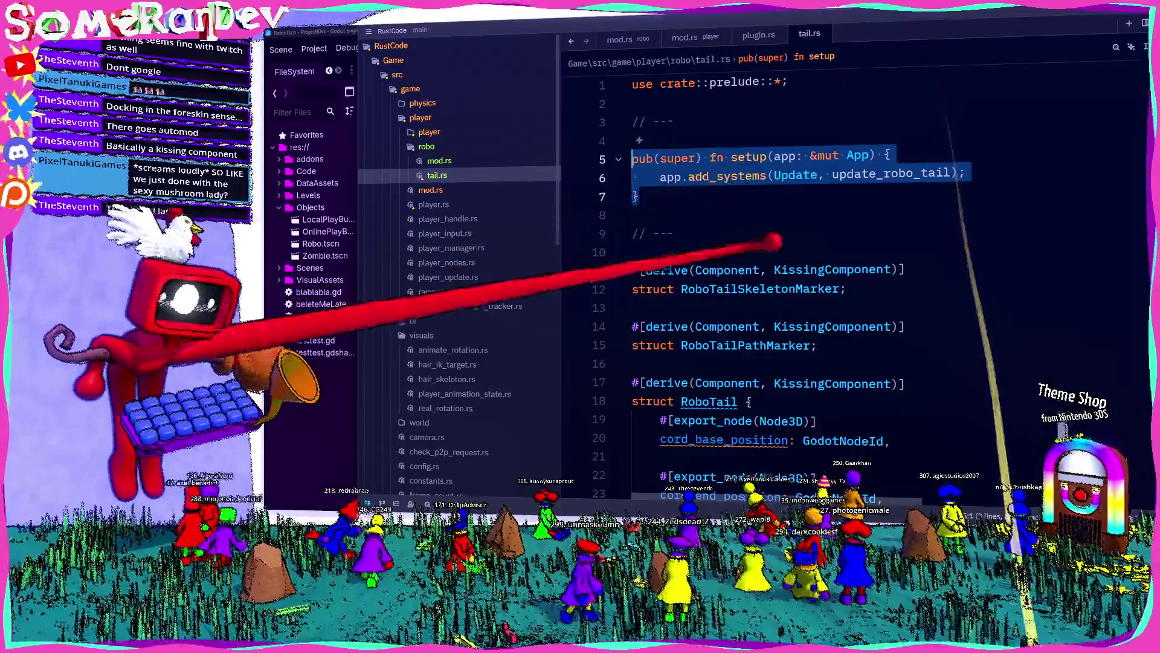
scroll(786, 272, down, 3)
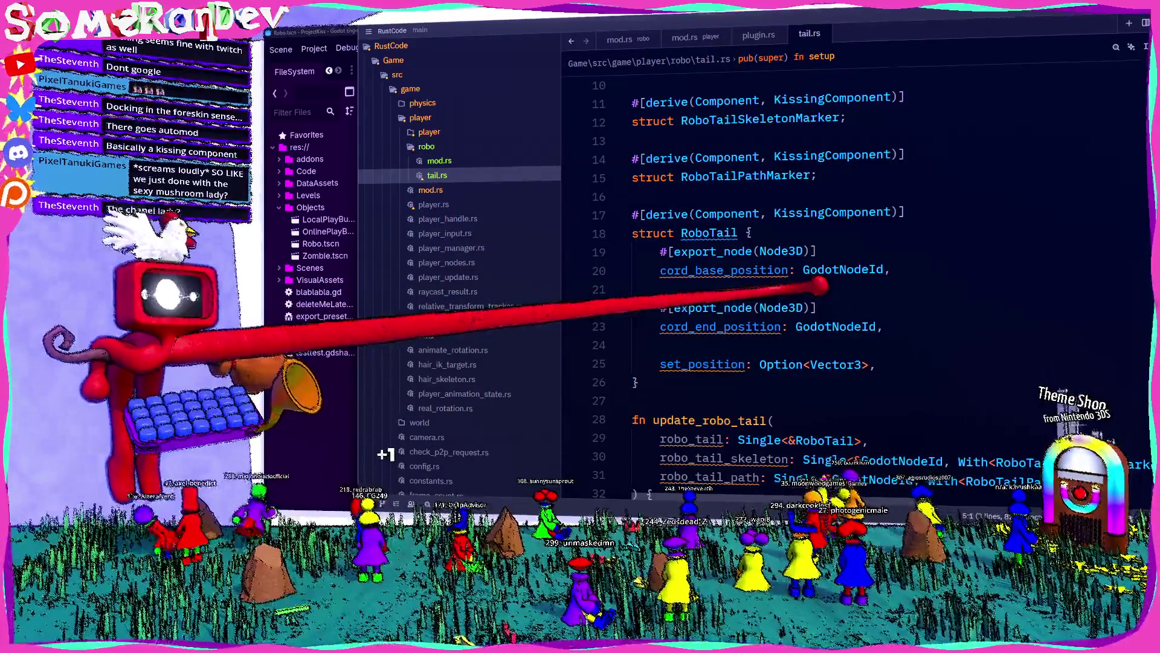
scroll(846, 272, down, 5)
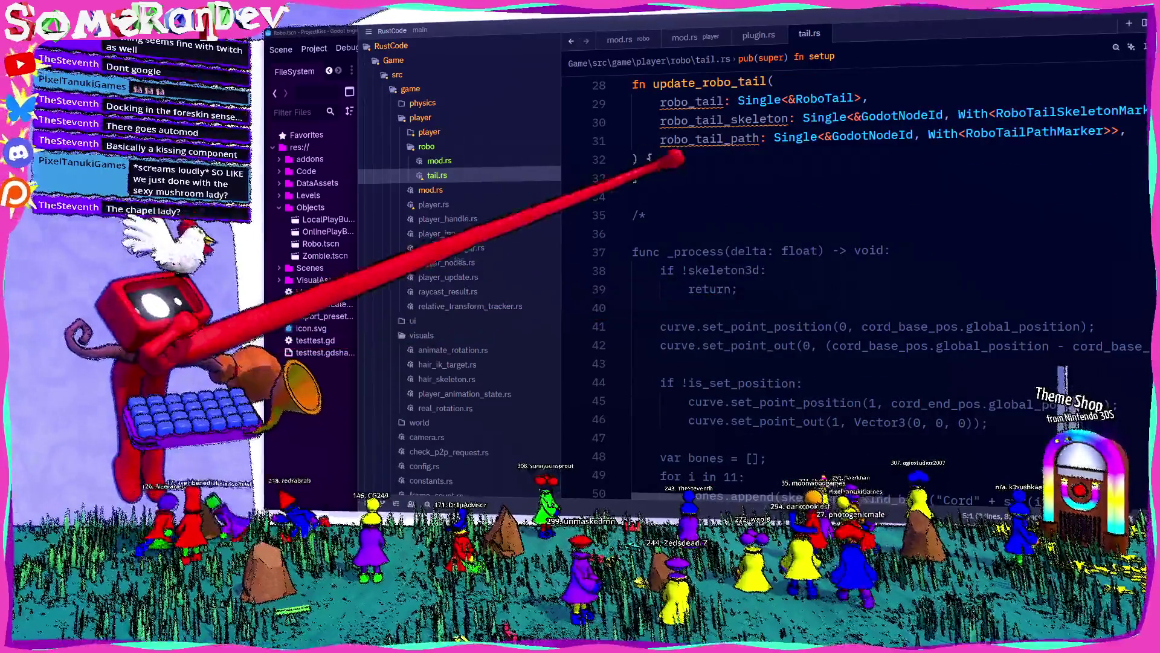
click(689, 158)
key(Return)
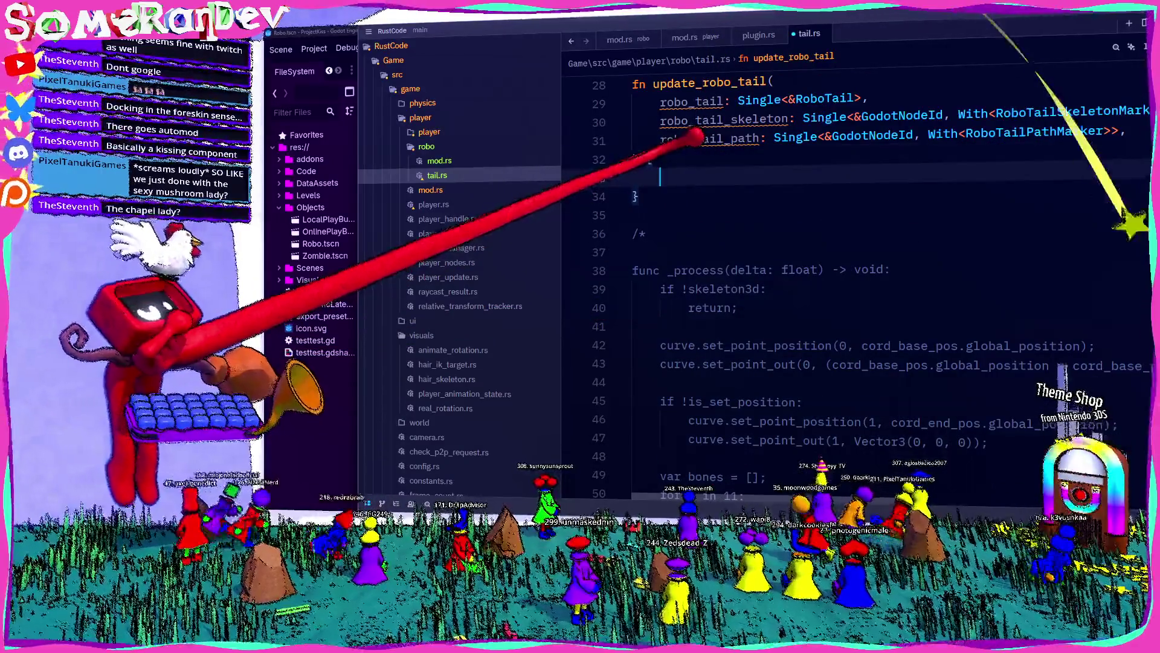
click(1128, 132)
key(Return)
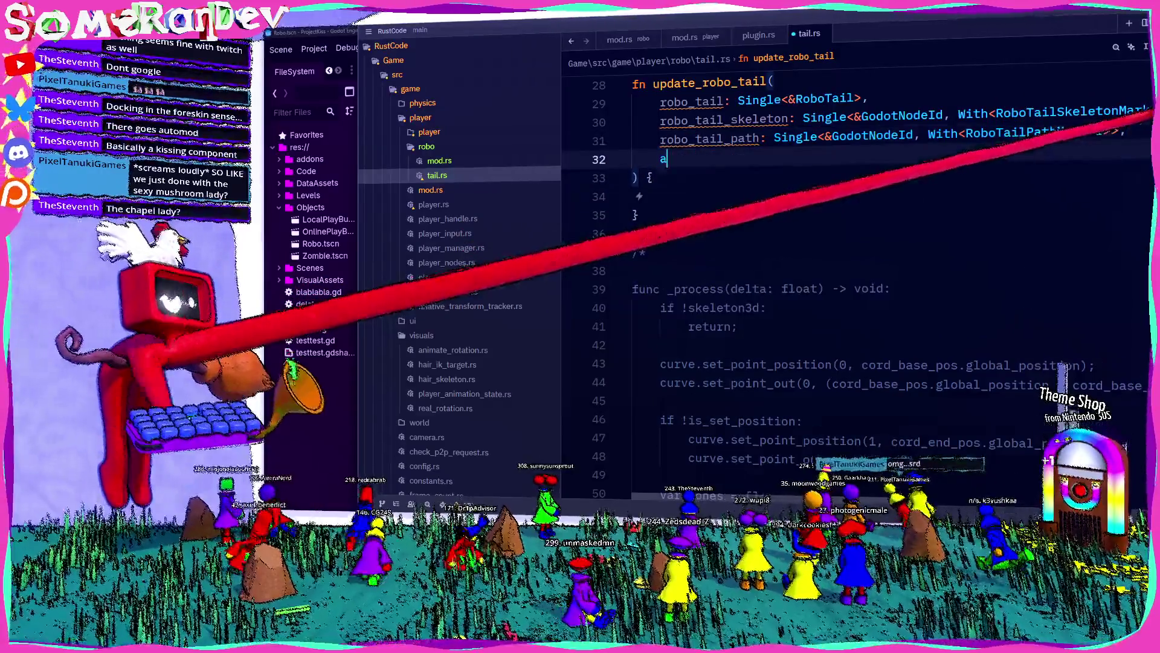
text(all_nodes: NonSend<AllNod)
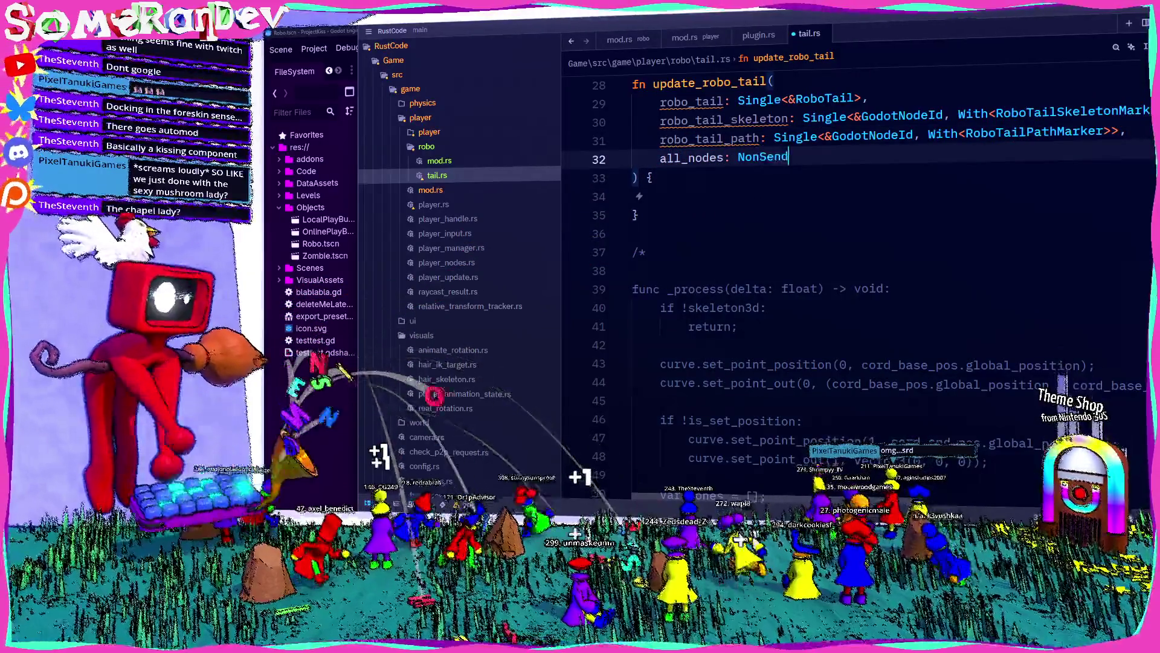
text(es>,)
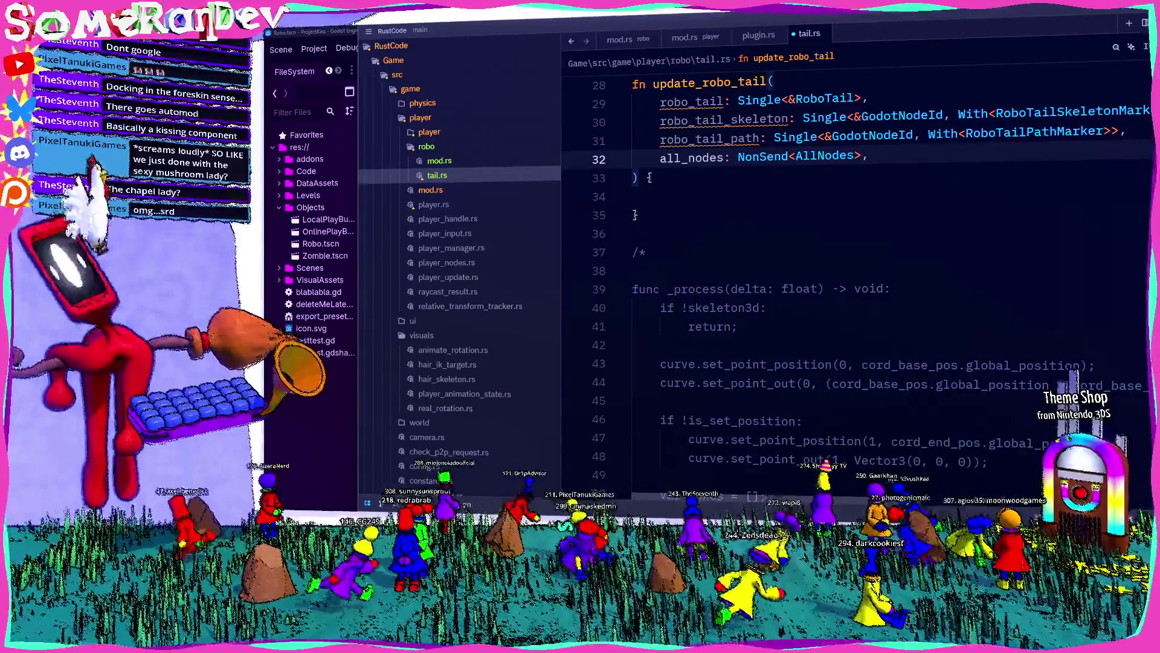
click(665, 196)
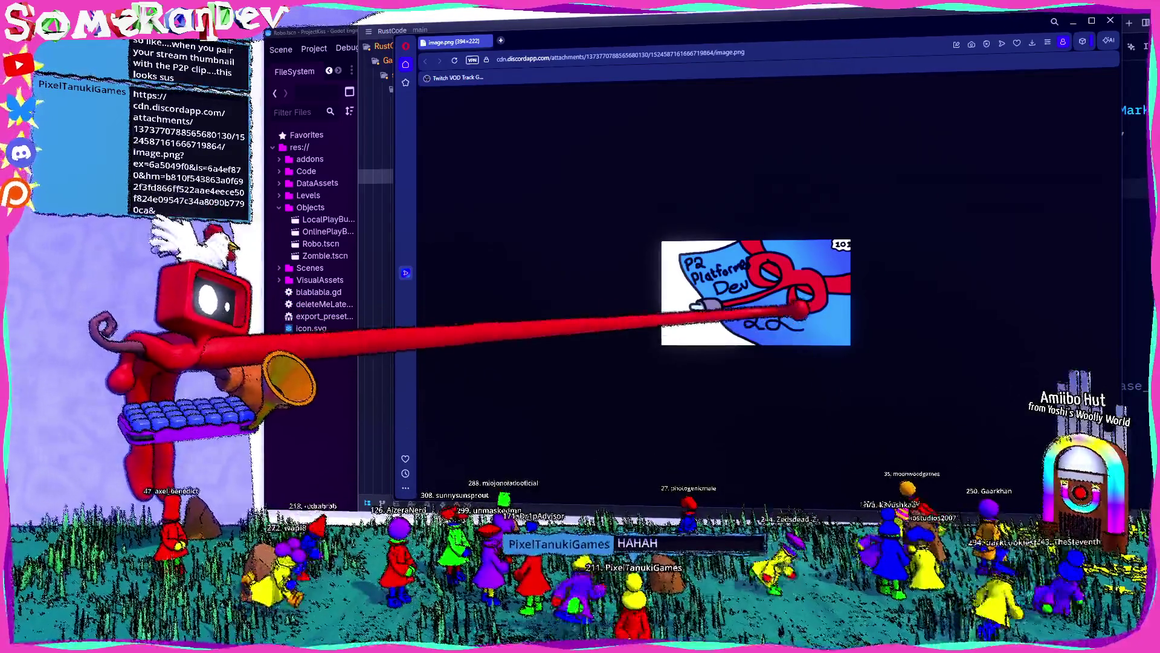
key(ctrl+plus)
key(ctrl+plus)
key(ctrl+plus)
key(ctrl+plus)
key(ctrl+minus)
key(ctrl+minus)
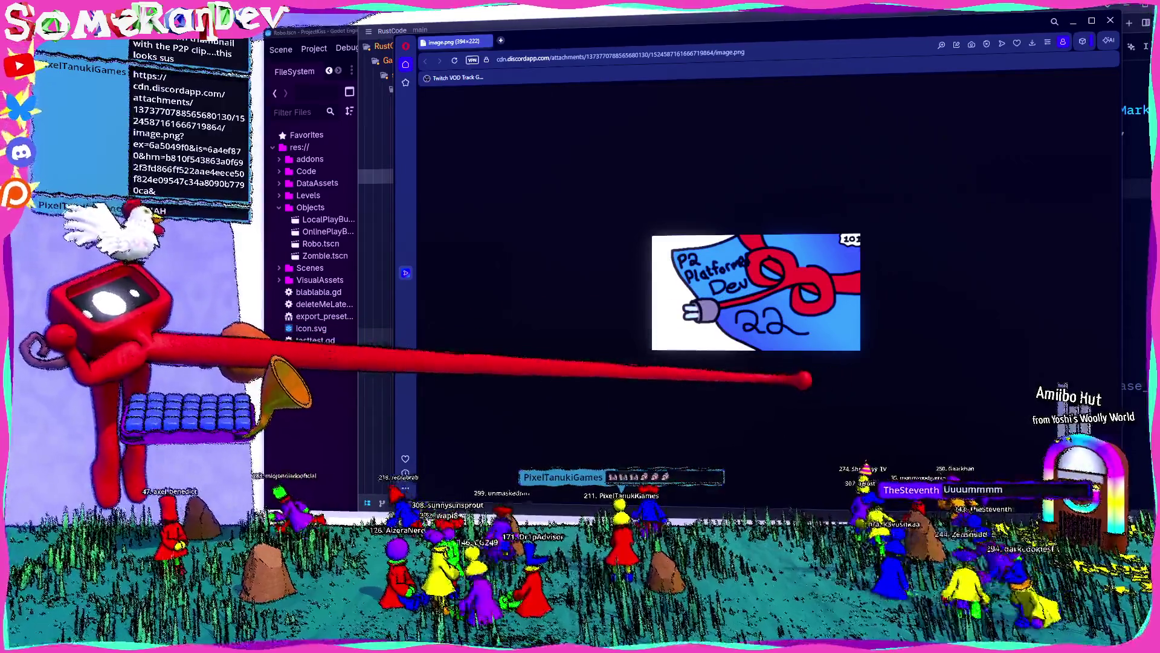
key(ctrl+plus)
key(ctrl+minus)
key(ctrl+minus)
key(ctrl+minus)
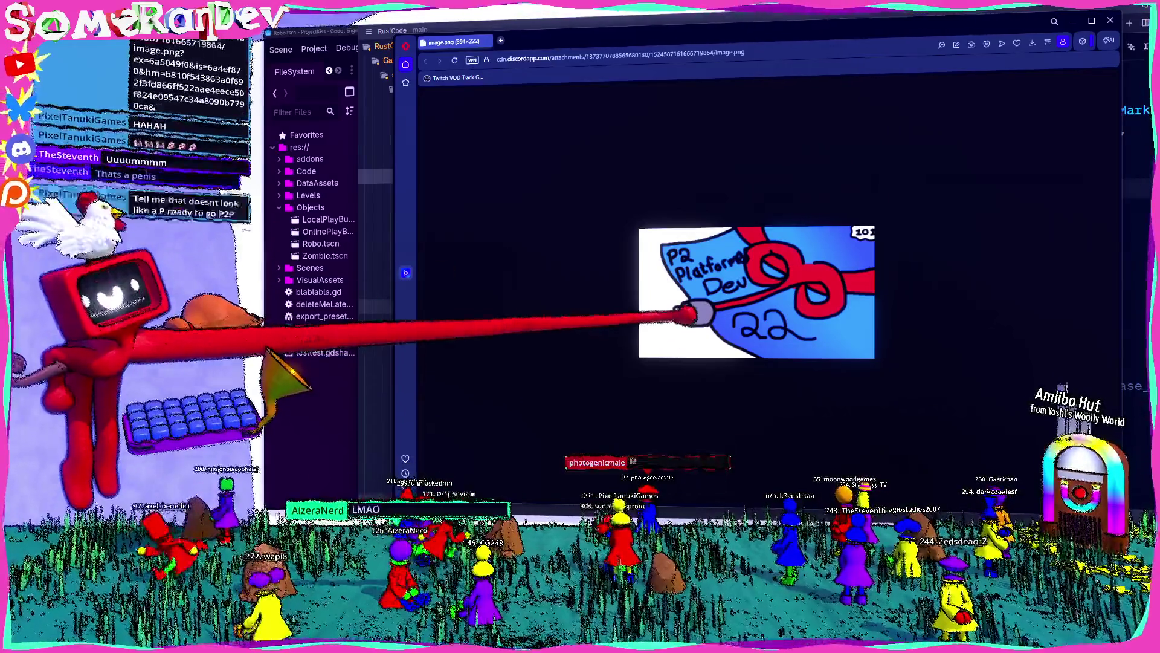
key(ctrl+w)
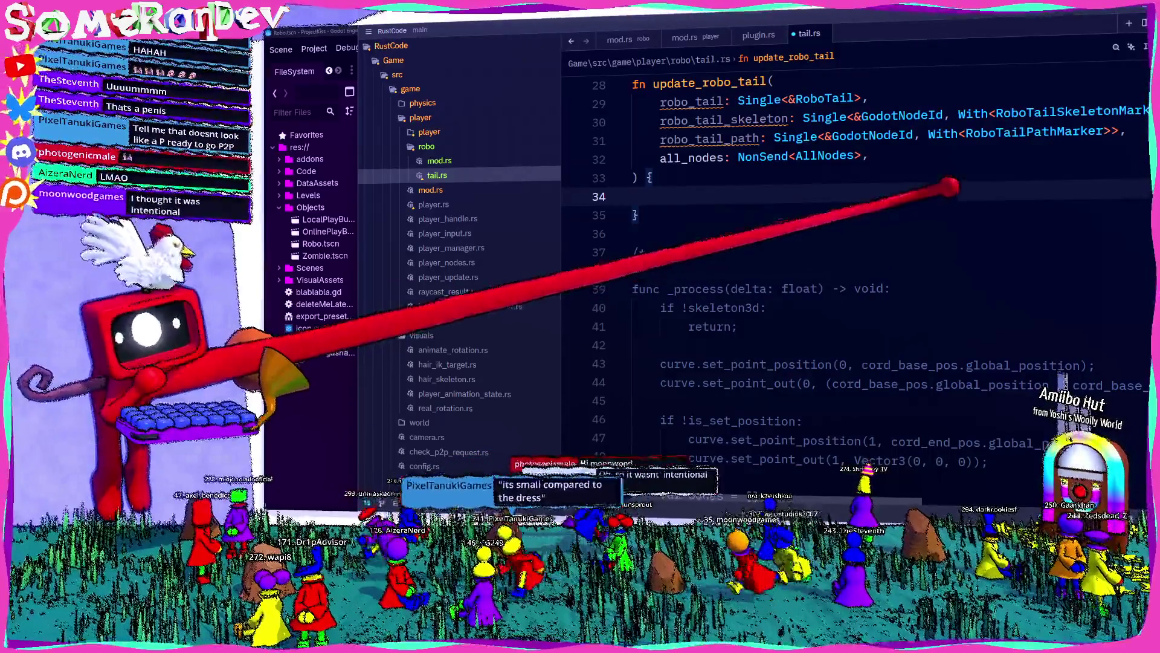
key(alt+Tab)
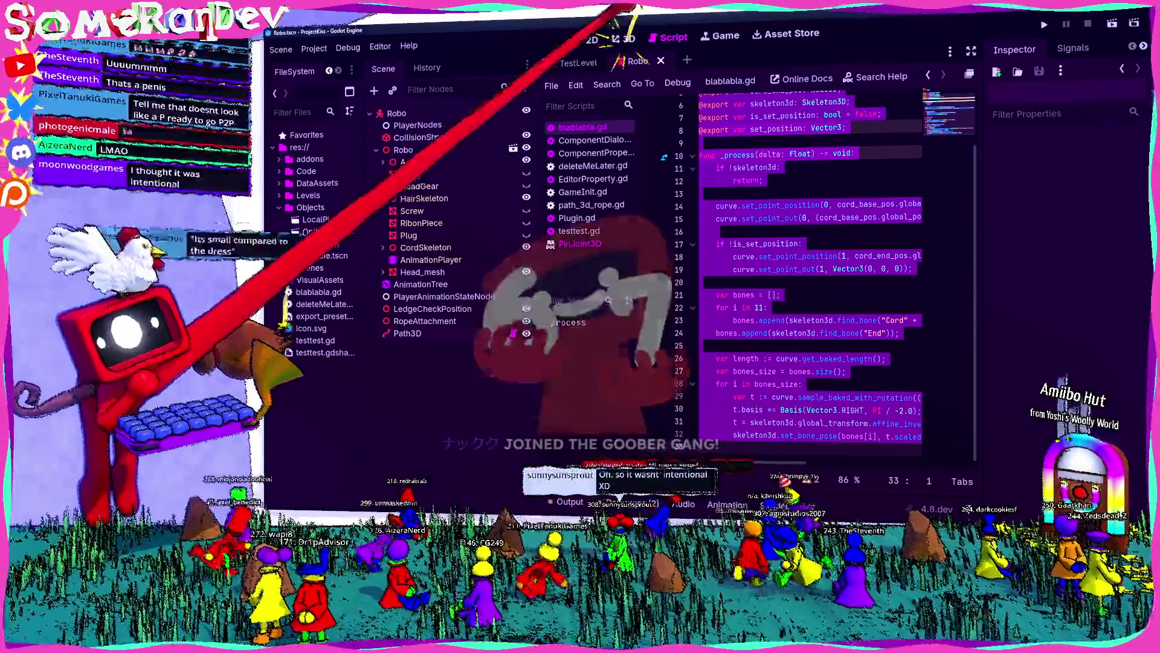
key(ctrl+F2)
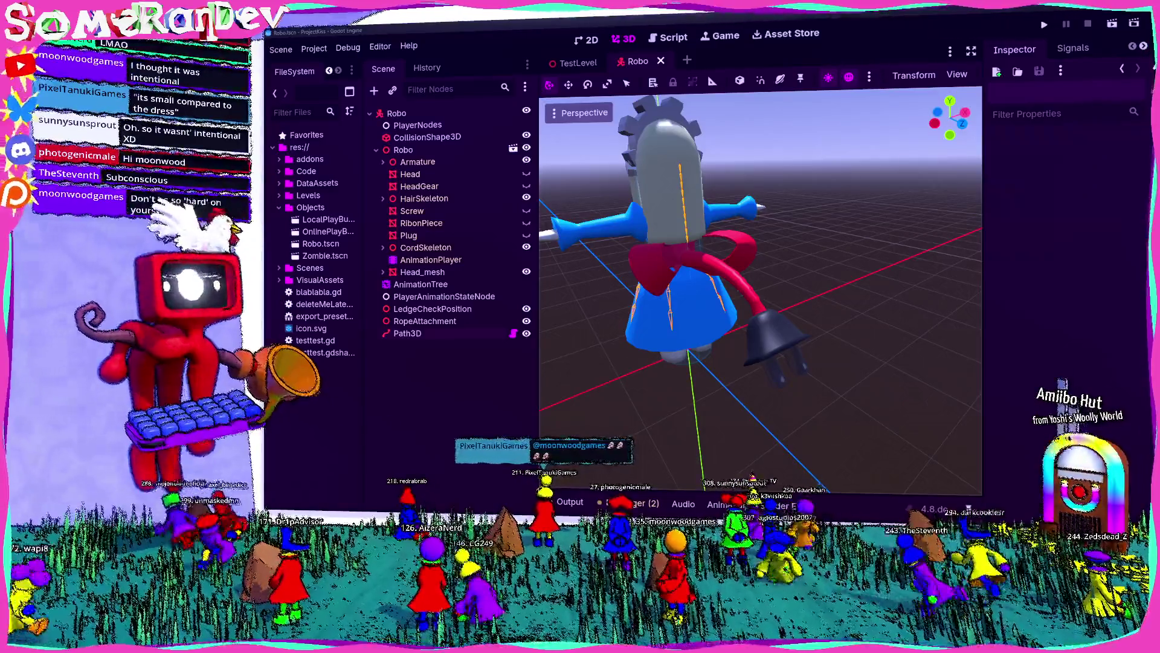
key(alt+Tab)
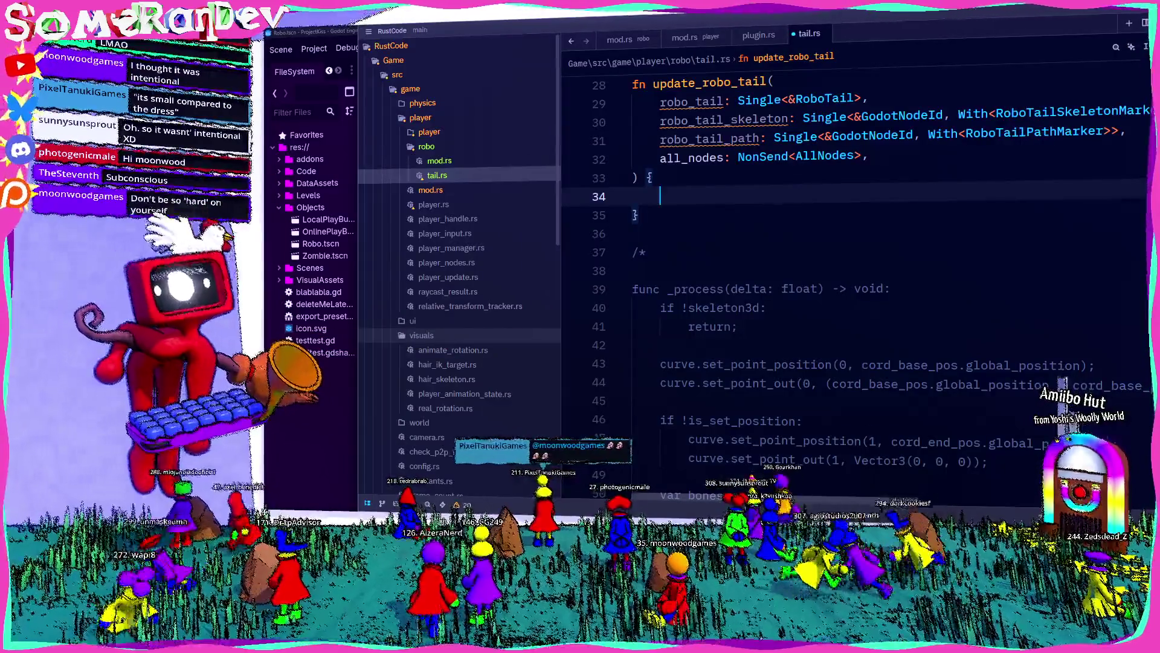